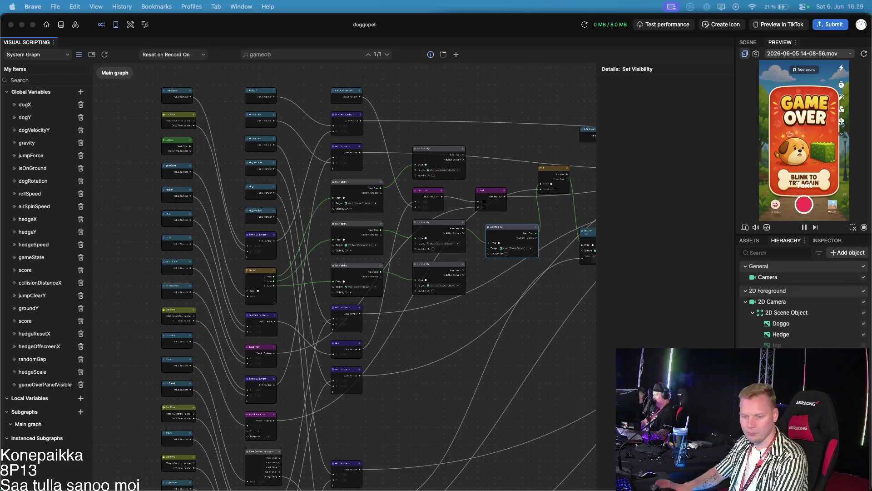
Step: Bring the doggopeli project in Effect House to the front, showing its hierarchy and graph
click(649, 179)
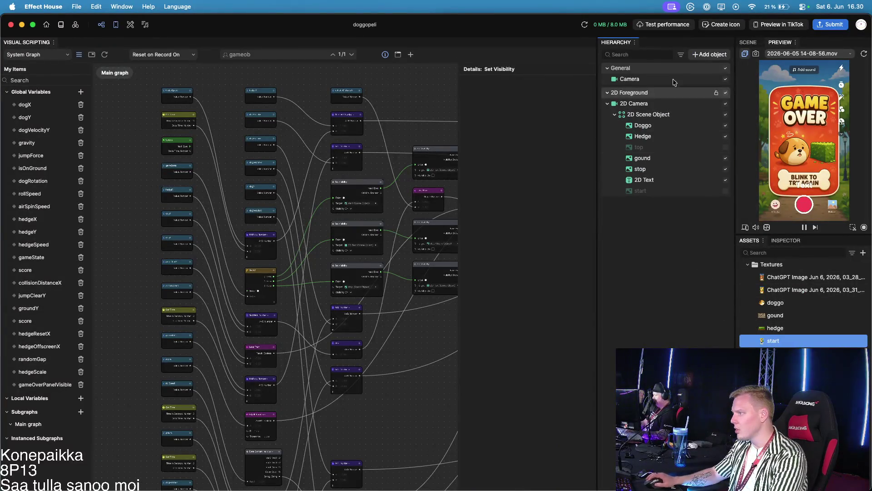
Step: Add the start texture to the scene as an object and delete the old greyed-out start
drag(773, 341, 659, 168)
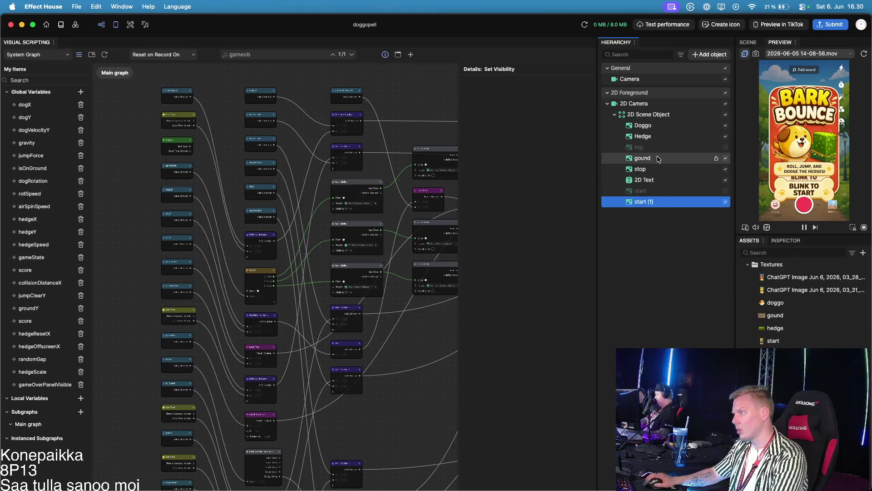
click(660, 191)
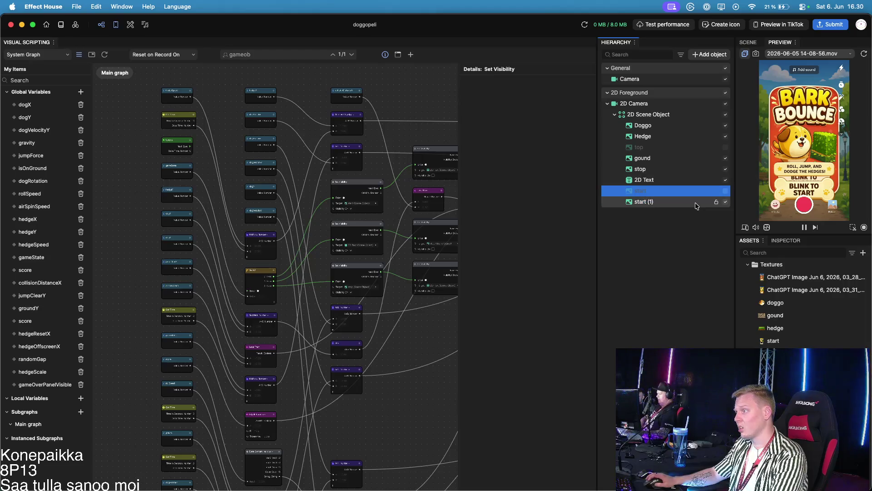
key(BackSpace)
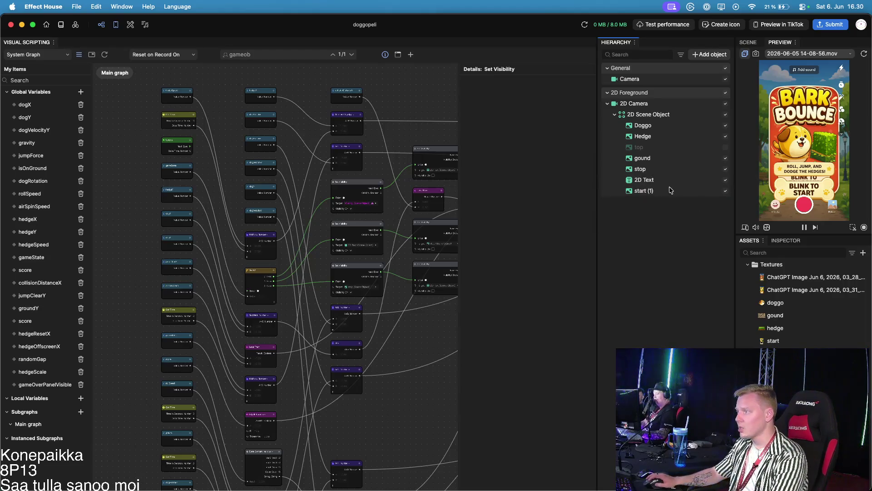
Step: Rename the new start (1) object to start
right_click(662, 191)
click(683, 210)
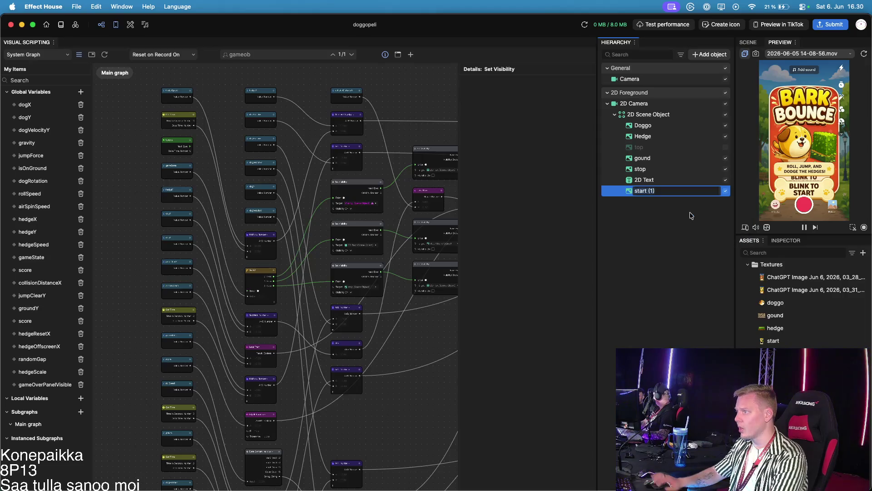
key(Return)
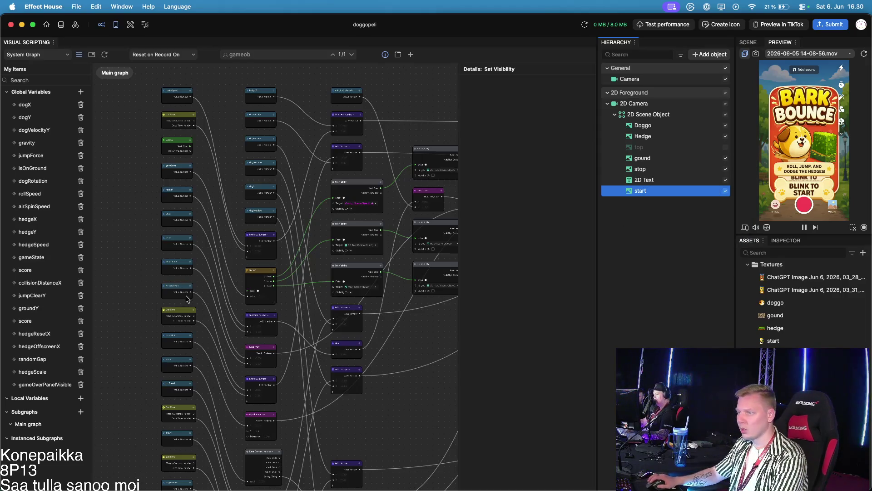
scroll(186, 297, up, 3)
Step: Set the first Set Visibility node's missing Target to the new start object
scroll(260, 262, up, 5)
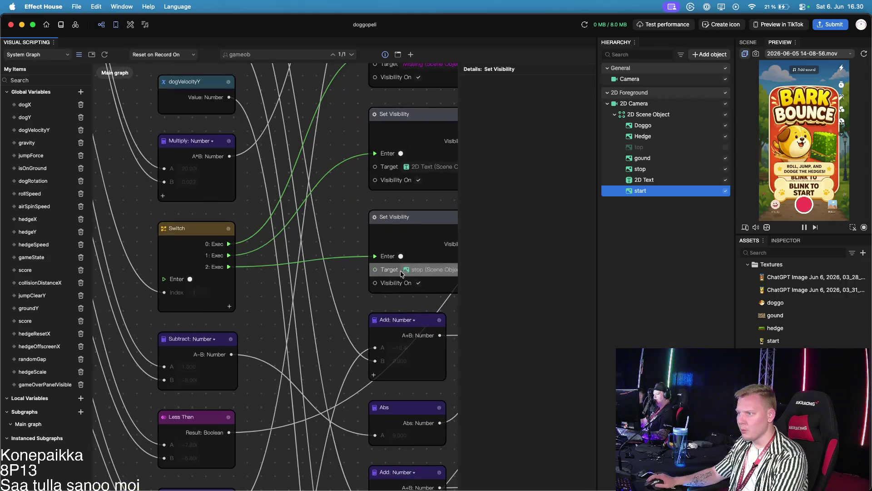
scroll(281, 277, right, 5)
scroll(292, 285, right, 8)
scroll(292, 285, up, 3)
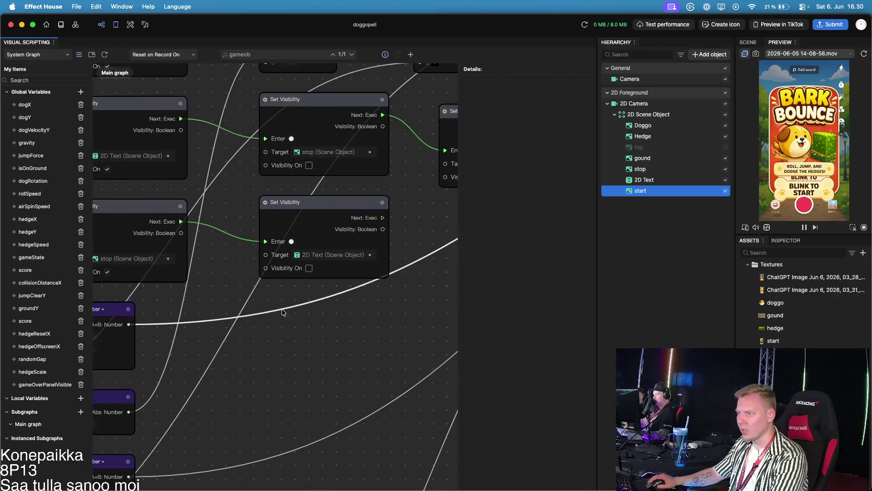
scroll(375, 340, right, 3)
scroll(375, 341, up, 1)
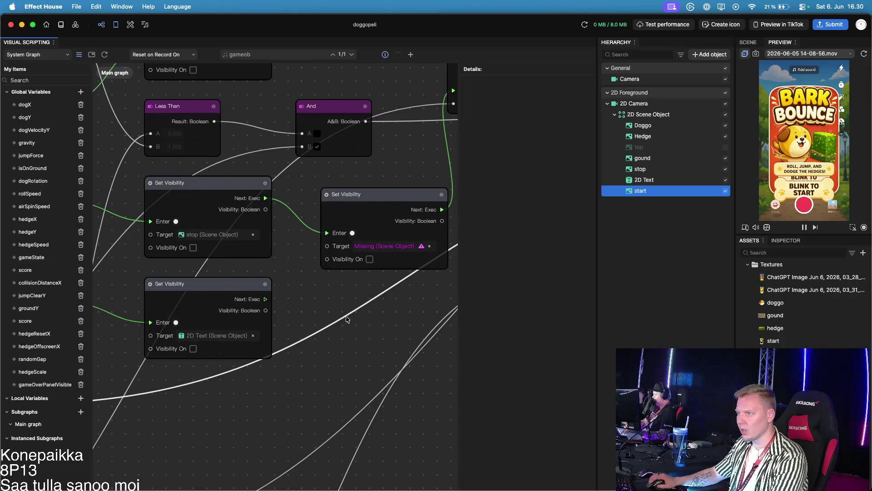
click(401, 248)
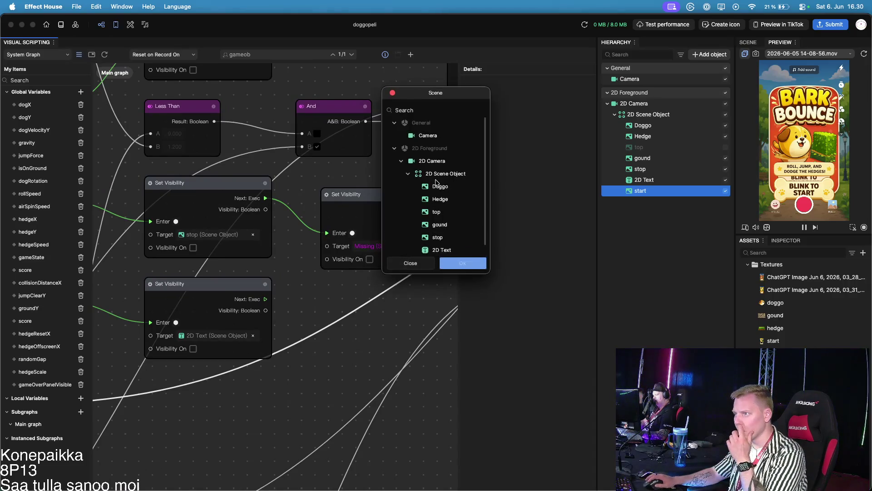
scroll(451, 238, down, 1)
scroll(452, 238, down, 1)
click(452, 250)
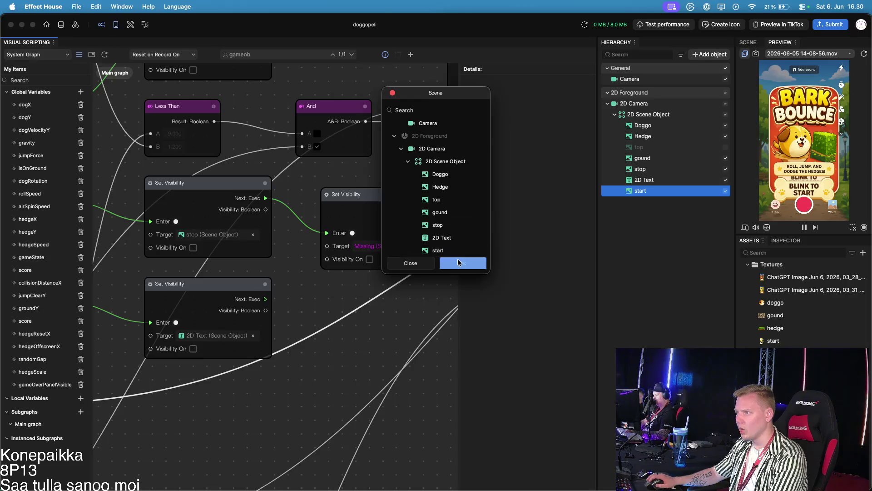
click(462, 262)
scroll(359, 300, left, 2)
scroll(359, 300, up, 1)
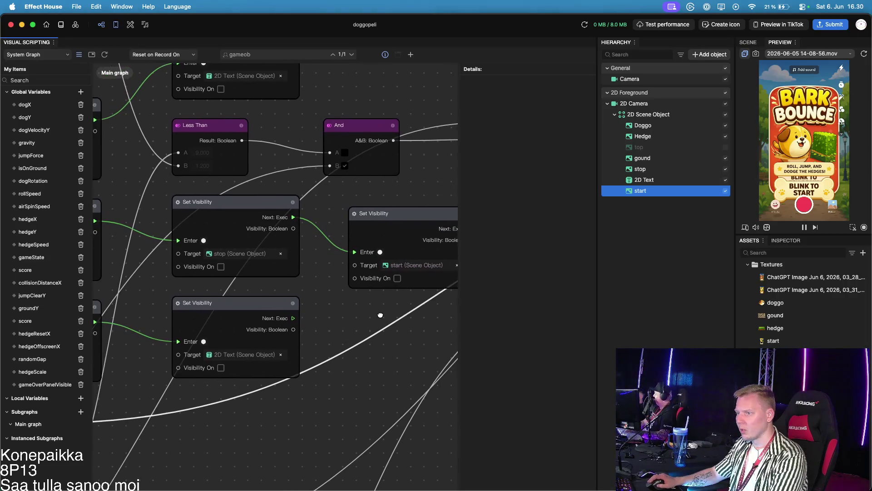
scroll(241, 313, down, 5)
mouse_move(241, 313)
mouse_down()
mouse_move(292, 290)
mouse_move(342, 288)
mouse_up()
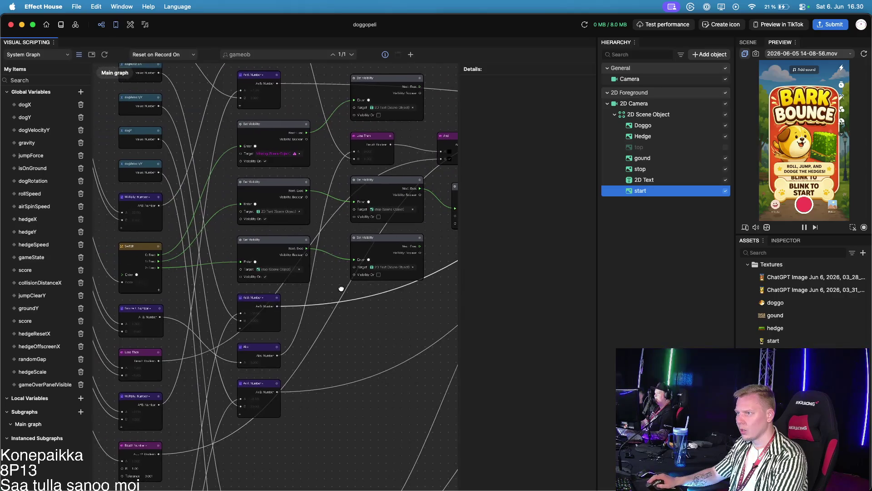
Step: Set the second Set Visibility node's missing Target to start as well
click(274, 153)
scroll(445, 226, down, 2)
click(445, 250)
click(453, 260)
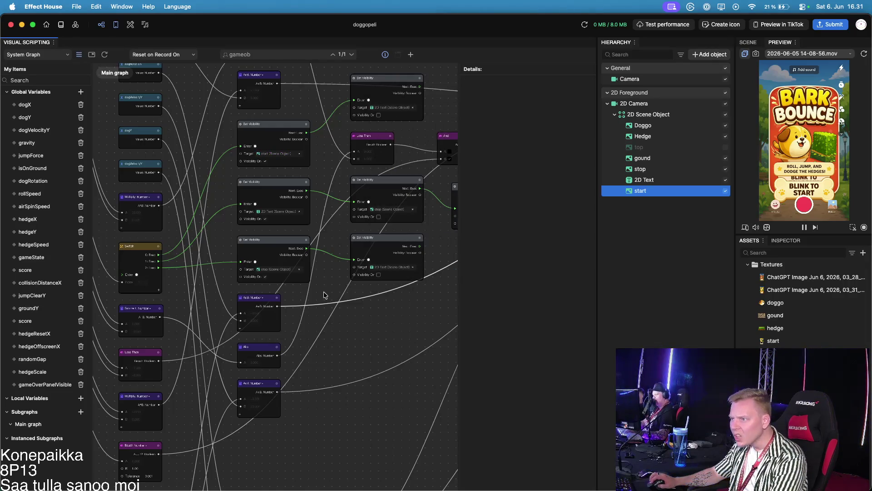
Step: Start a test recording of the game in the Preview panel
scroll(324, 295, up, 3)
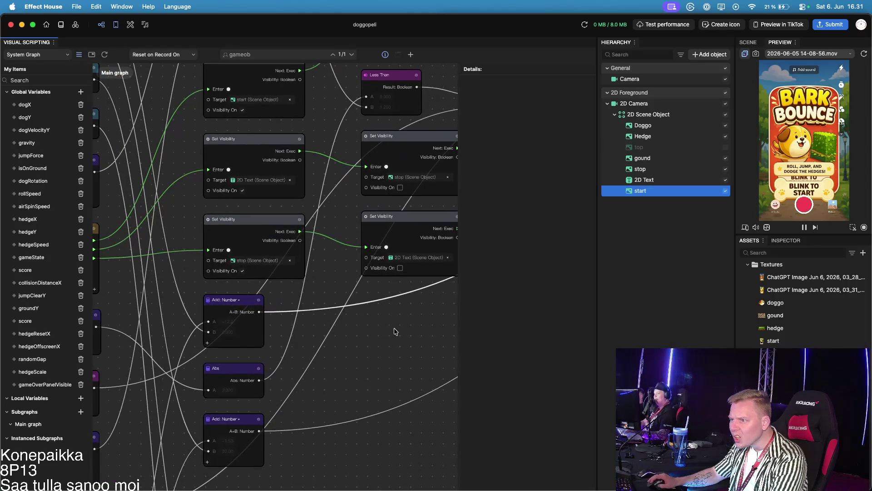
scroll(385, 327, right, 1)
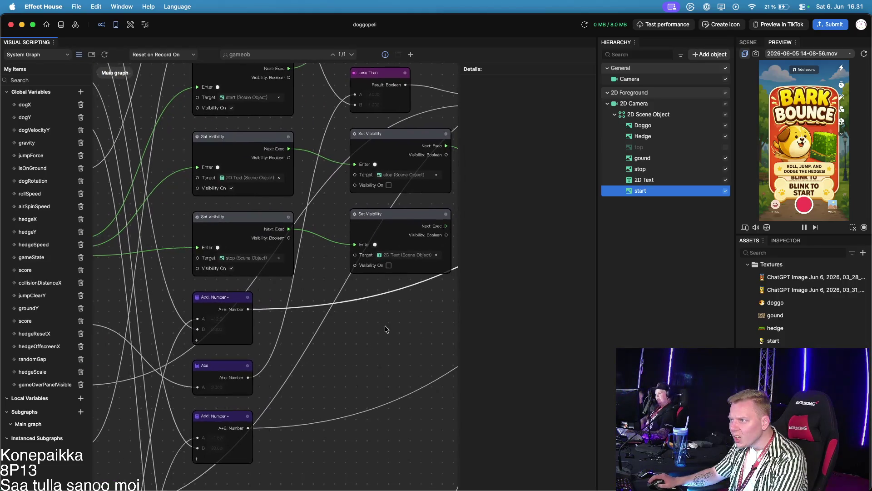
scroll(386, 327, down, 5)
scroll(366, 302, up, 5)
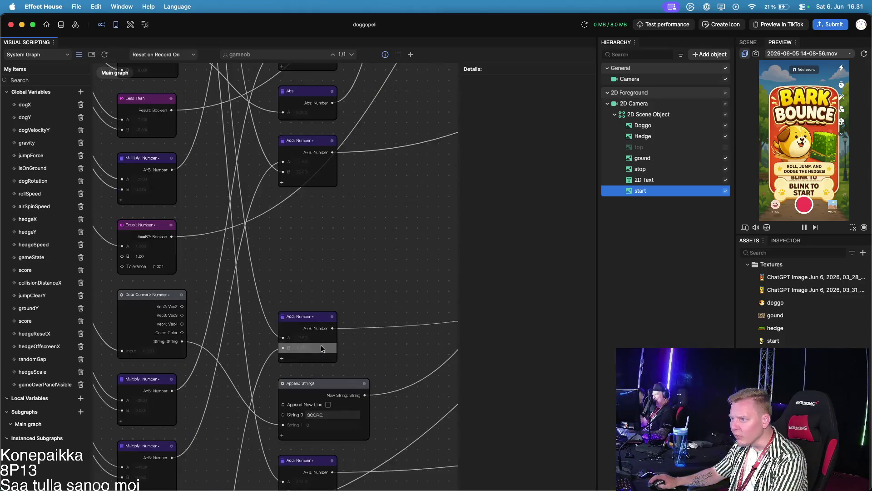
scroll(320, 345, down, 1)
click(806, 203)
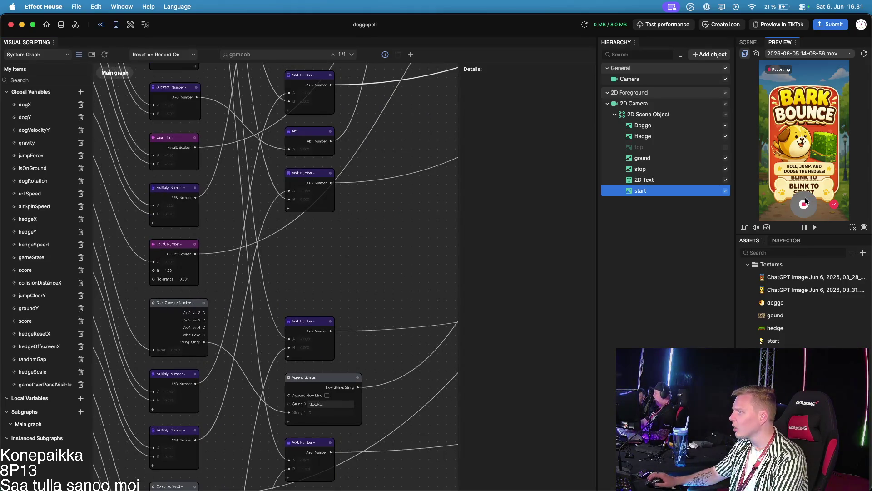
Step: Stop the first test recording and start a fresh preview recording of Bark Bounce
click(804, 206)
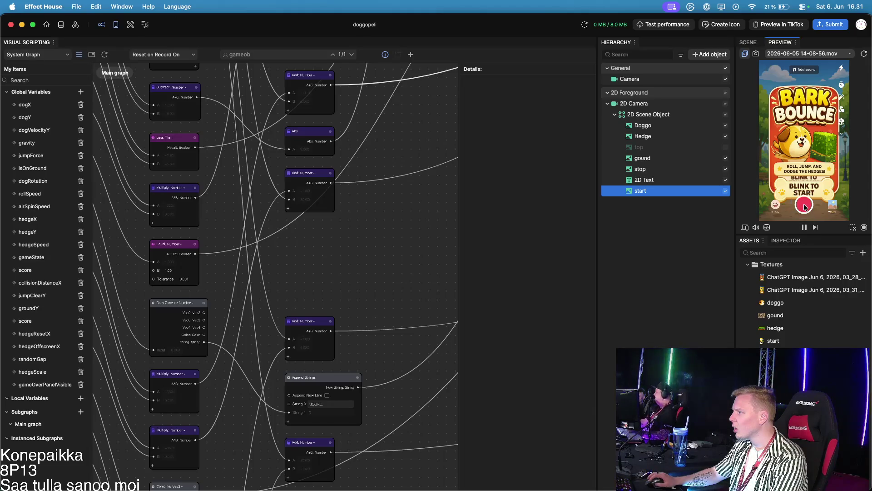
scroll(235, 174, down, 5)
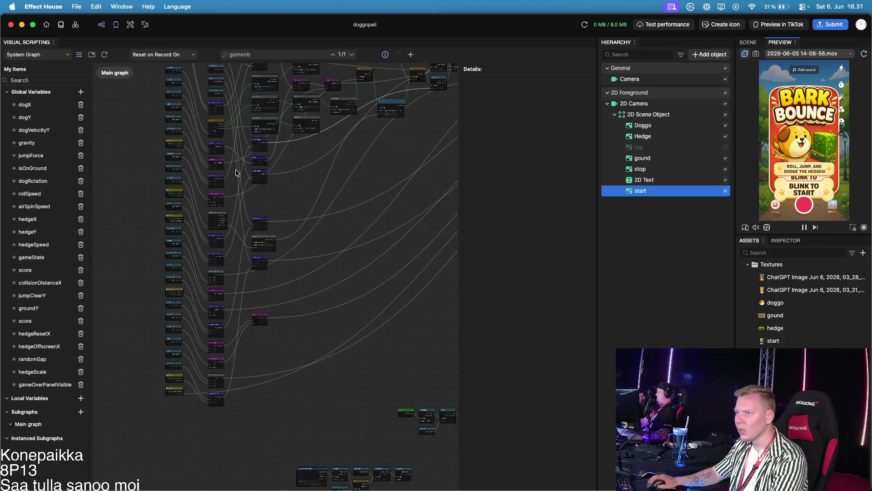
scroll(229, 109, up, 5)
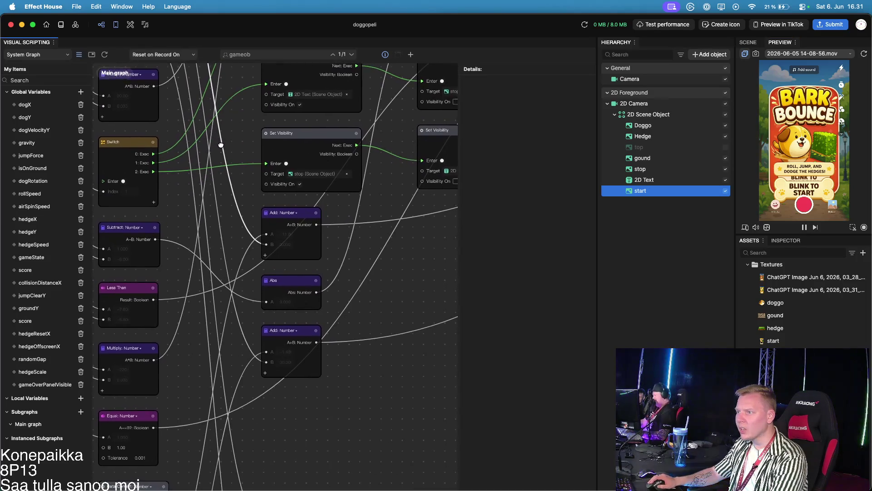
scroll(221, 144, up, 5)
scroll(221, 144, left, 3)
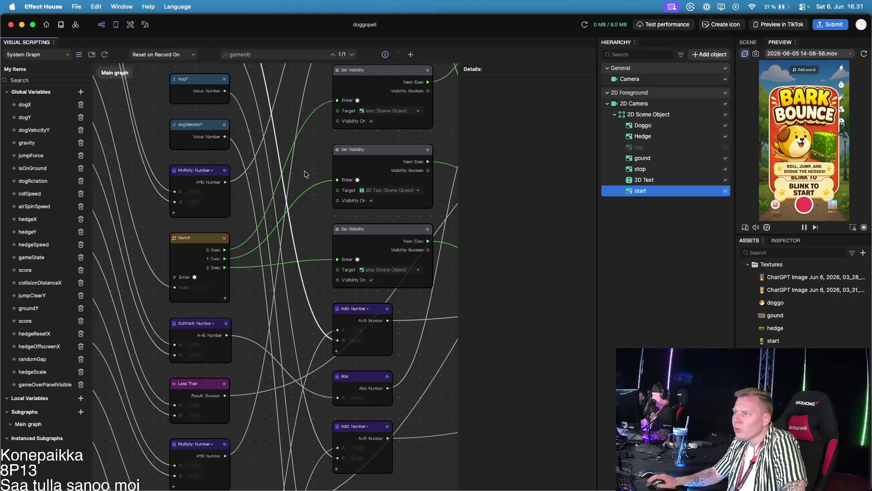
mouse_move(323, 146)
mouse_down()
mouse_move(230, 277)
mouse_move(186, 270)
mouse_up()
drag(315, 265, 443, 158)
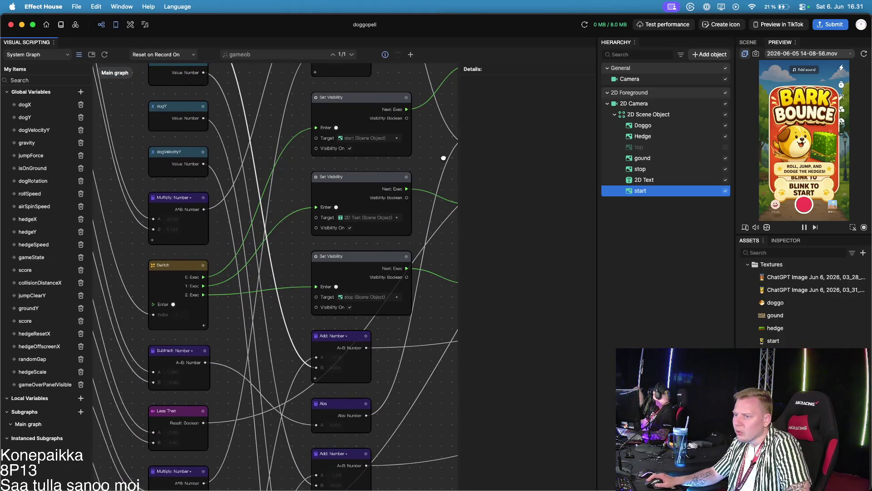
click(805, 205)
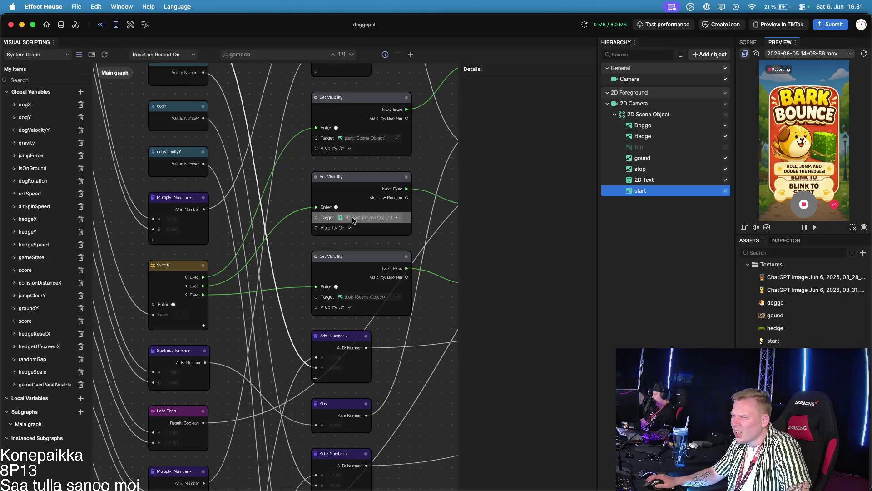
scroll(354, 221, down, 1)
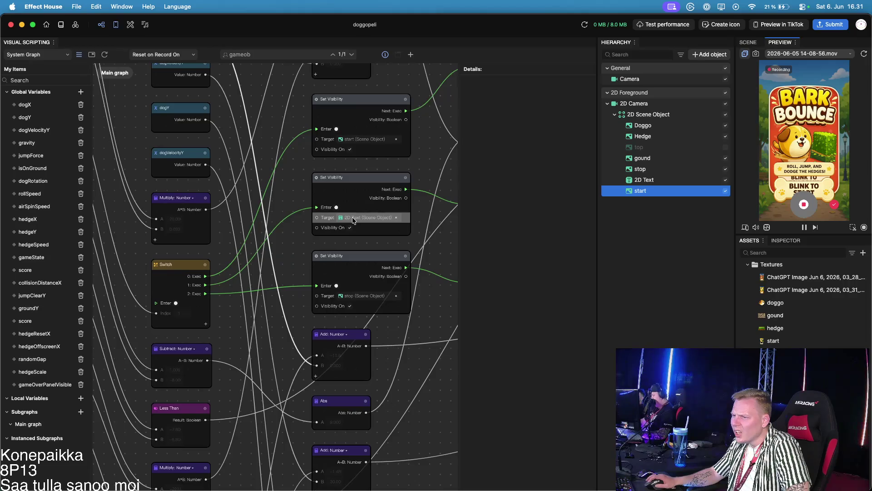
scroll(354, 220, down, 3)
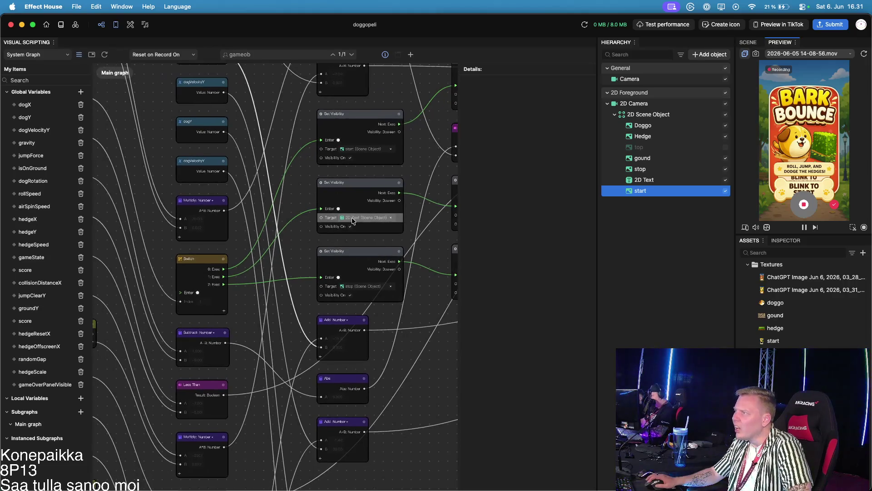
scroll(354, 220, down, 2)
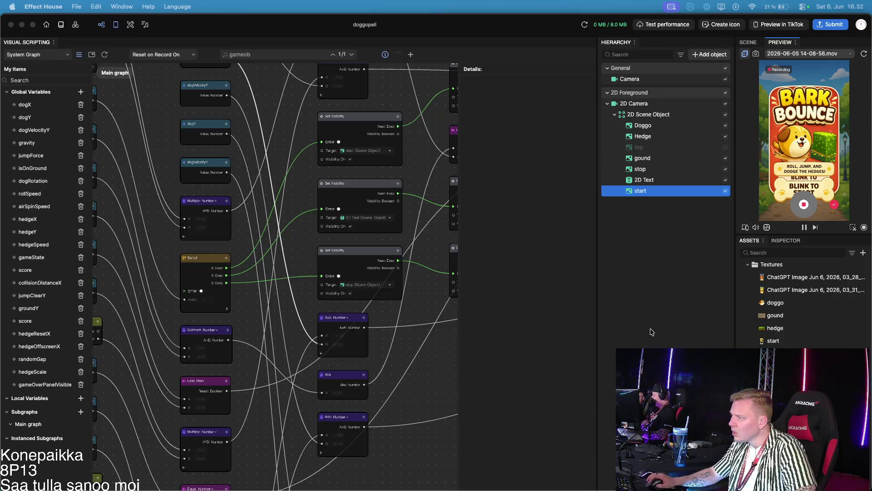
Step: Stop the preview recording and switch to the Scene view of the start screen
click(412, 377)
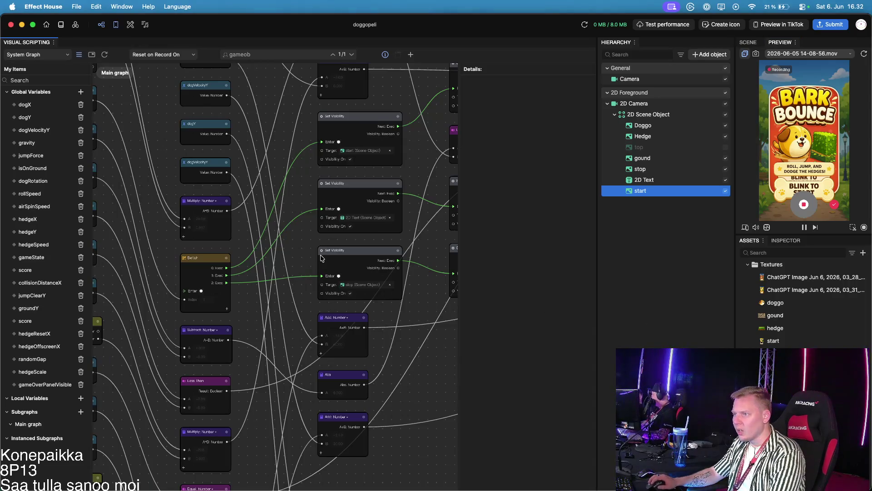
click(810, 209)
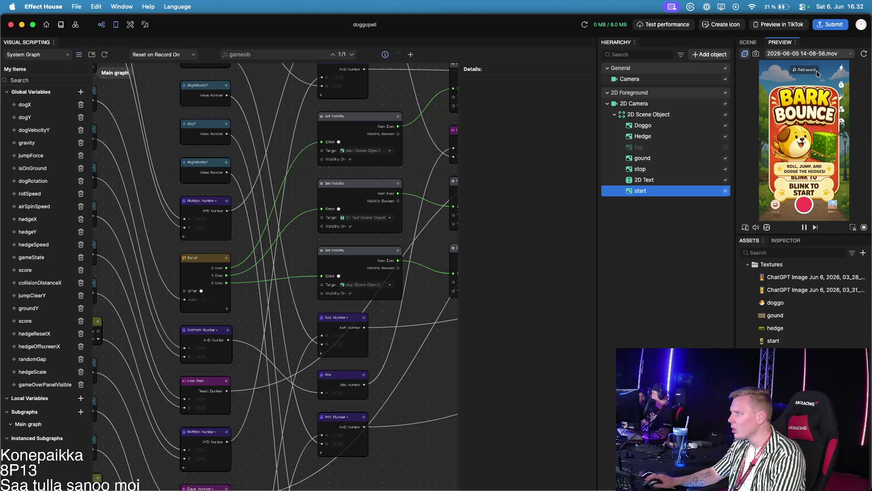
click(758, 44)
Step: Inspect the Switch node feeding Set Visibility nodes for start, 2D Text and stop
scroll(789, 131, up, 2)
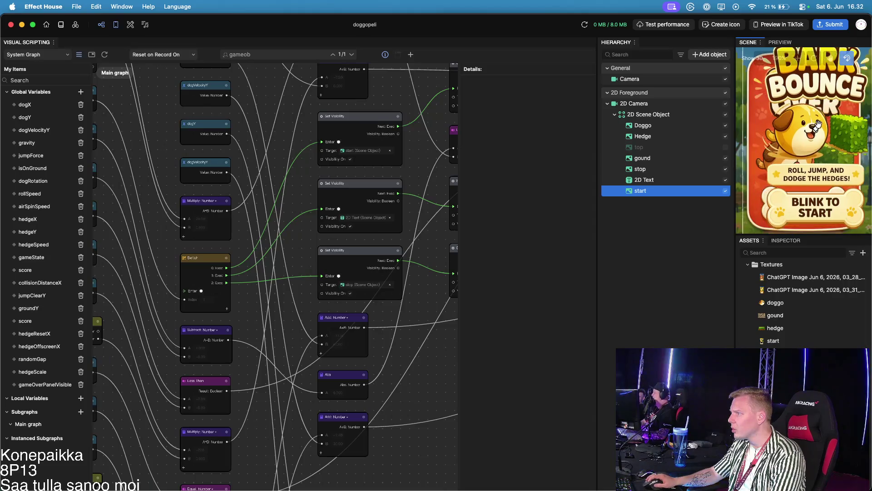
drag(790, 131, 805, 132)
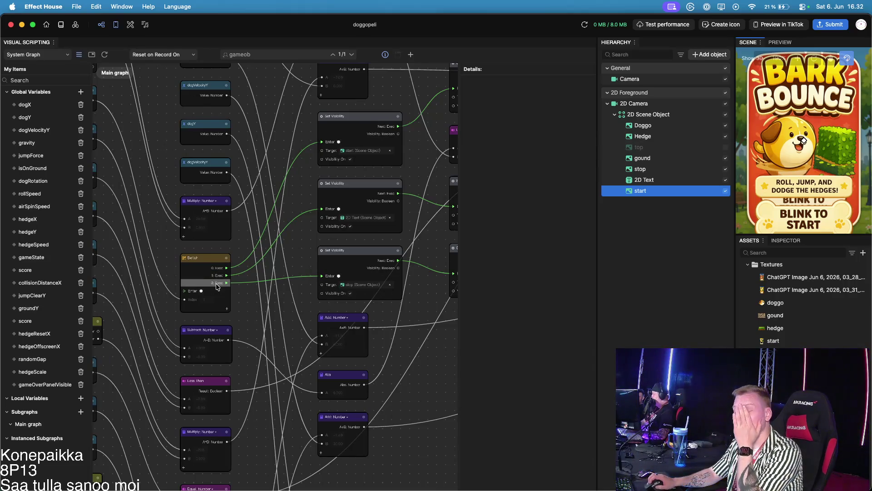
scroll(216, 286, up, 3)
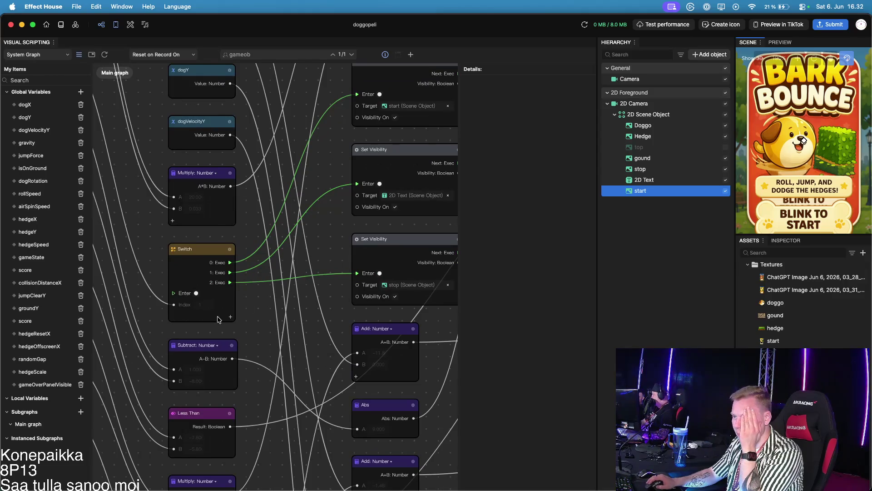
drag(340, 217, 195, 282)
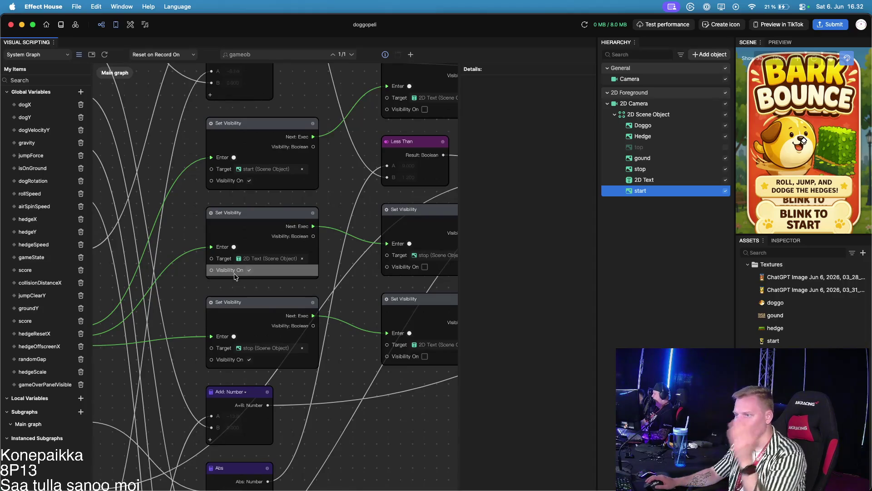
drag(356, 283, 204, 265)
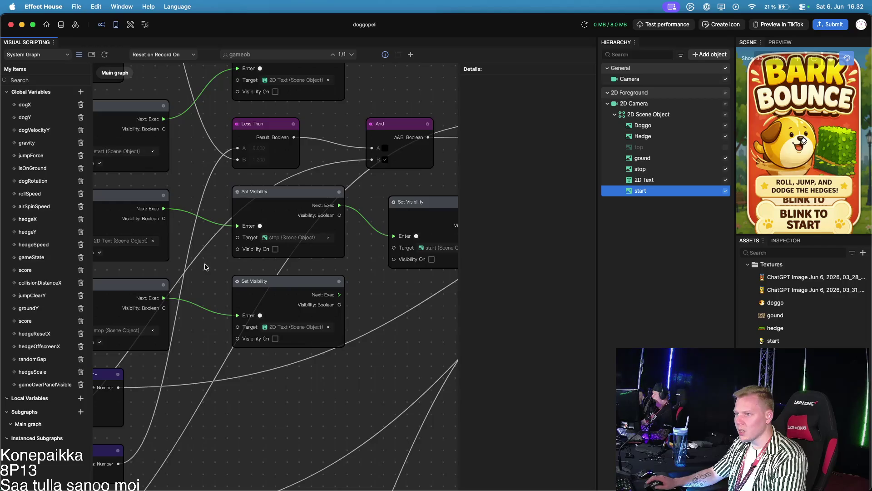
drag(381, 270, 261, 266)
scroll(260, 266, down, 3)
scroll(261, 266, down, 3)
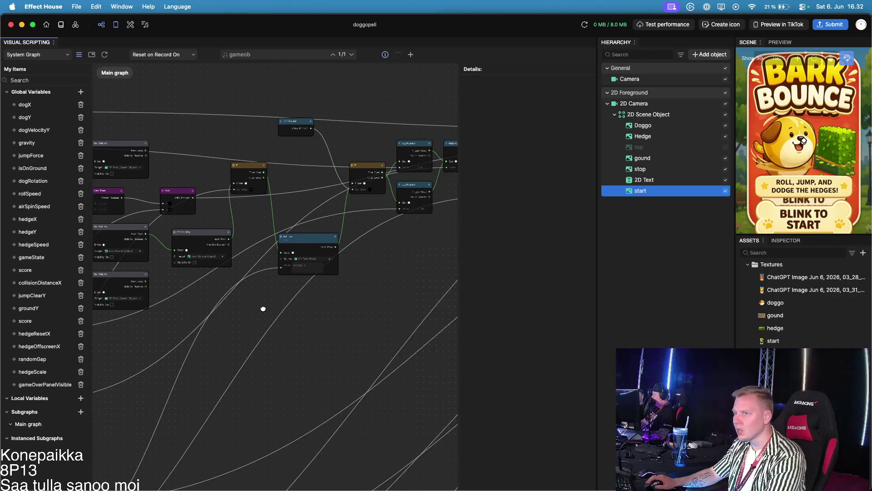
Step: Select the Update node in the visual scripting graph
scroll(354, 306, down, 2)
scroll(330, 272, up, 2)
scroll(331, 272, down, 5)
click(321, 293)
drag(321, 293, 314, 258)
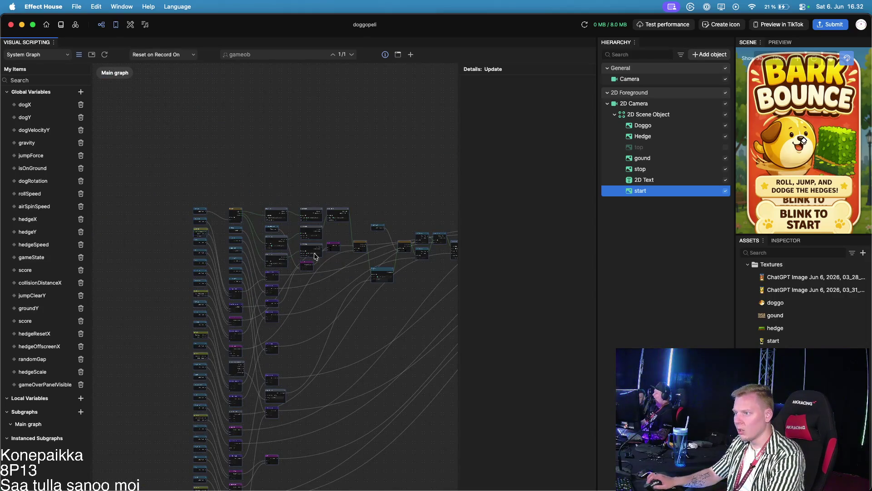
Step: Switch back to the live phone preview and start another test recording
scroll(314, 258, up, 5)
scroll(239, 291, up, 2)
mouse_move(239, 291)
mouse_down()
mouse_move(267, 292)
mouse_move(243, 340)
mouse_up()
drag(370, 203, 275, 204)
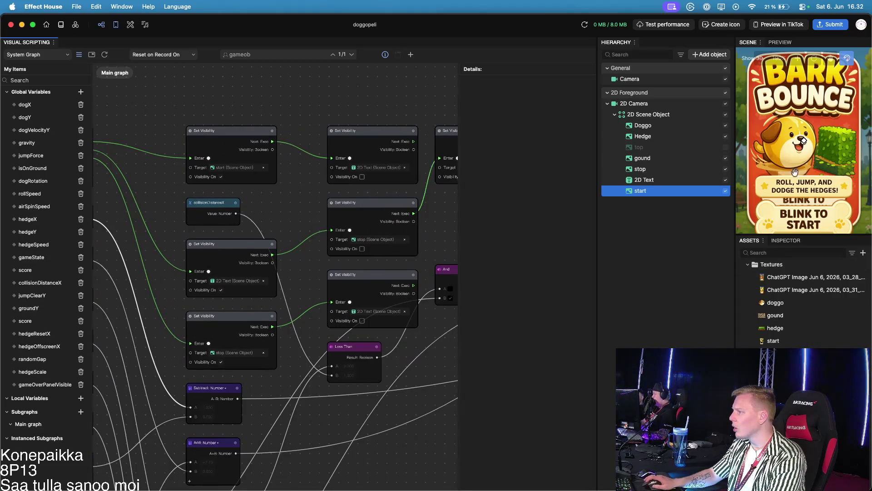
click(780, 42)
click(805, 207)
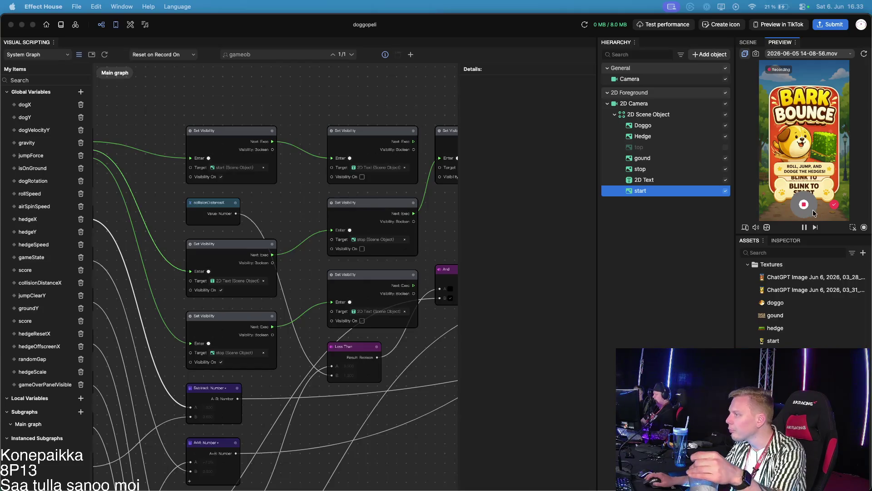
Step: Stop the test recording and return to the Scene view of the start screen
click(813, 212)
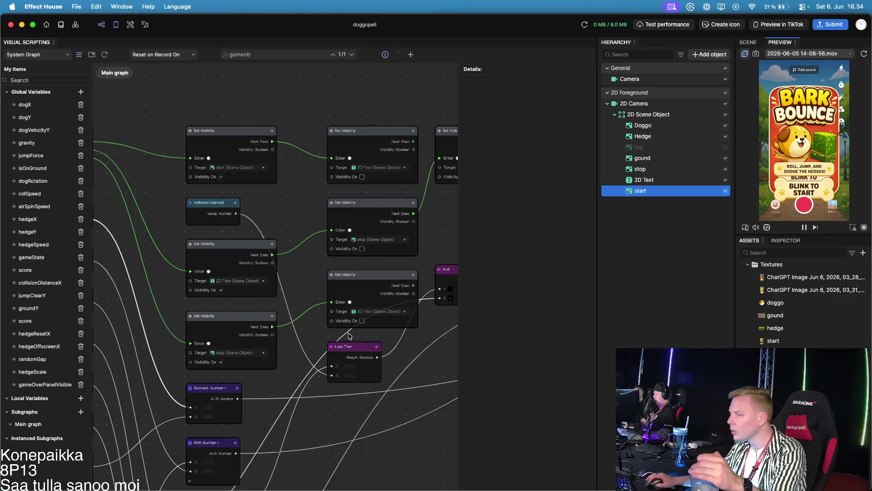
drag(174, 294, 216, 315)
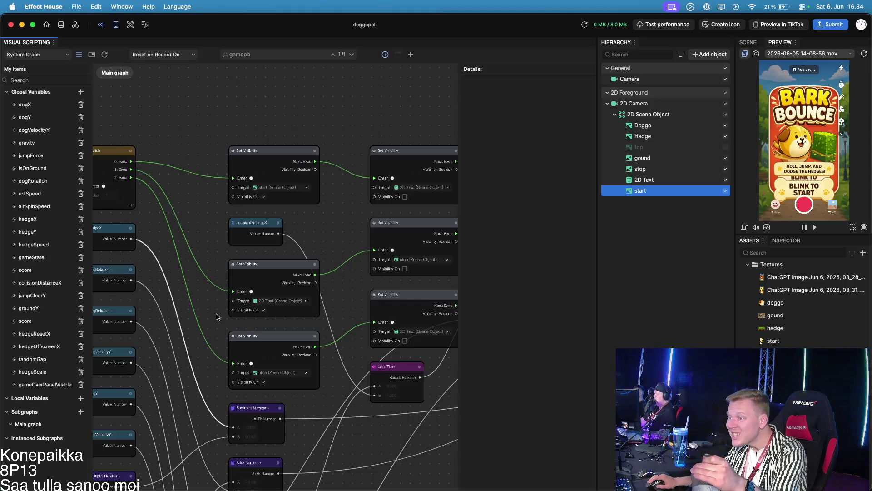
click(748, 42)
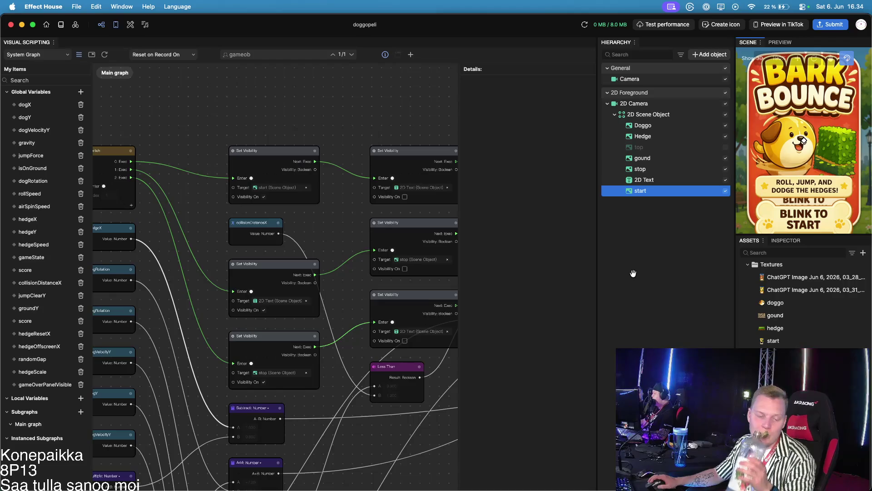
scroll(383, 378, down, 10)
scroll(384, 378, right, 10)
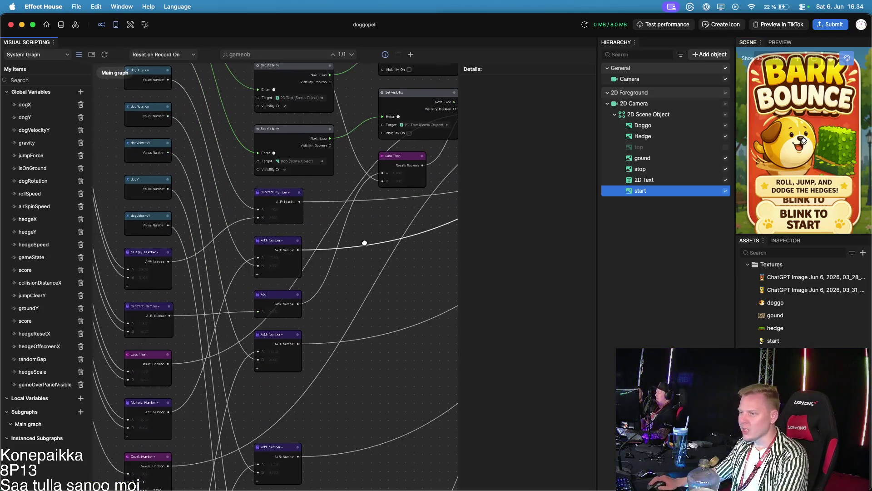
scroll(361, 224, up, 7)
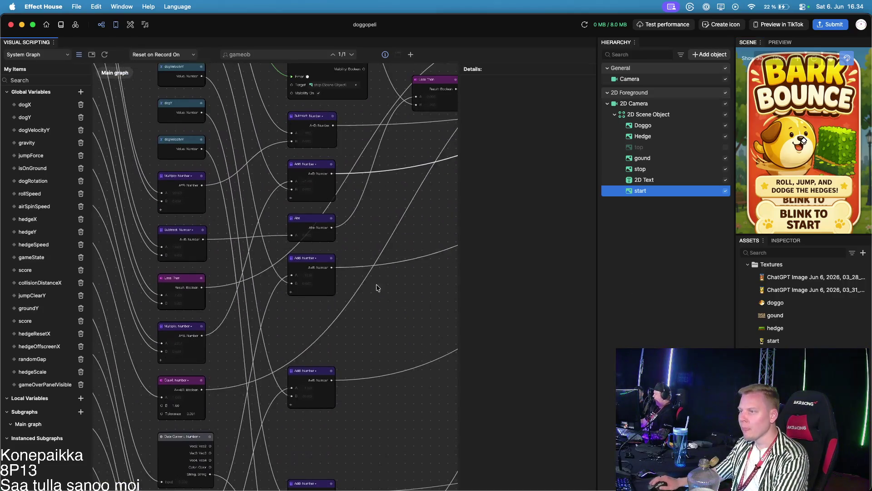
scroll(374, 223, down, 10)
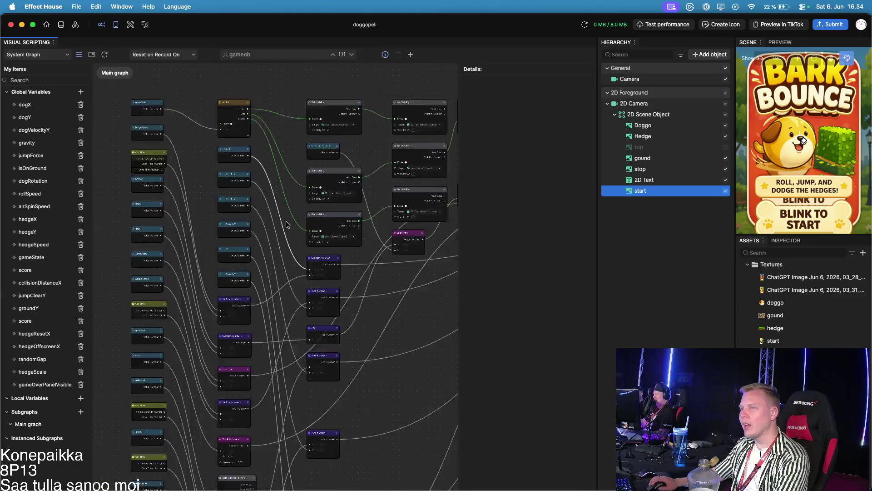
scroll(217, 150, up, 10)
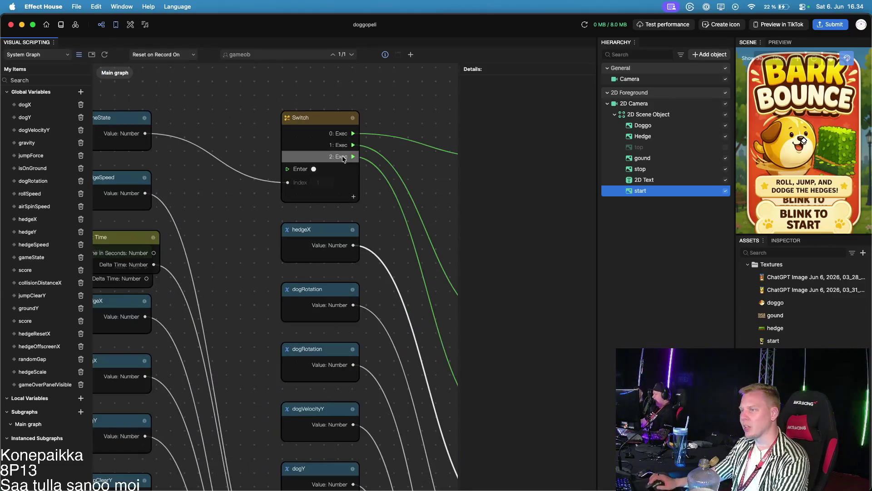
scroll(402, 159, down, 2)
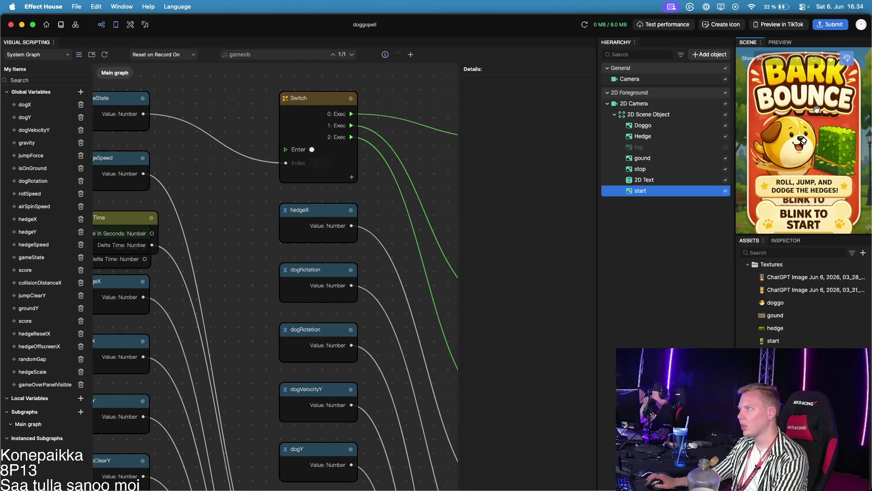
Step: Record and stop another short test run in the phone preview
click(779, 43)
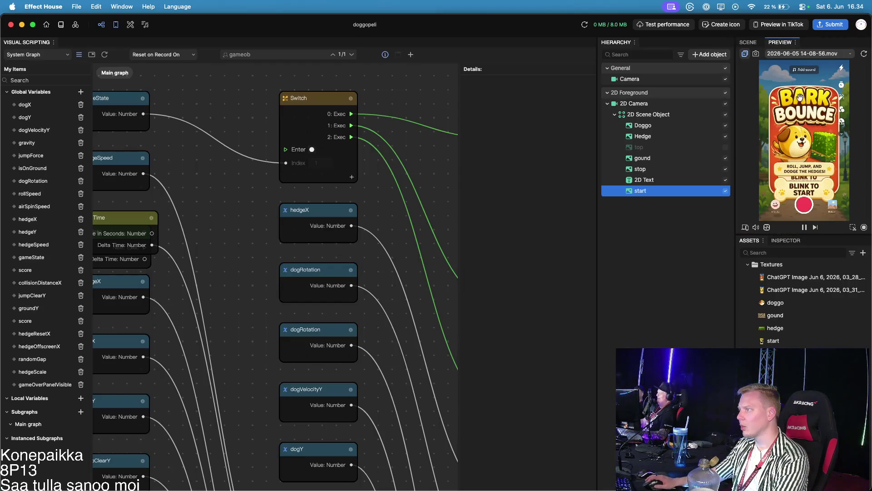
click(804, 208)
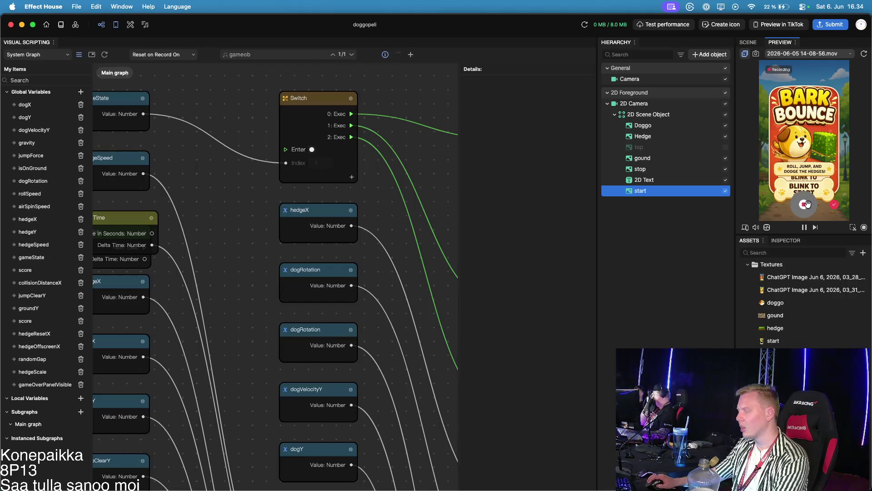
click(805, 204)
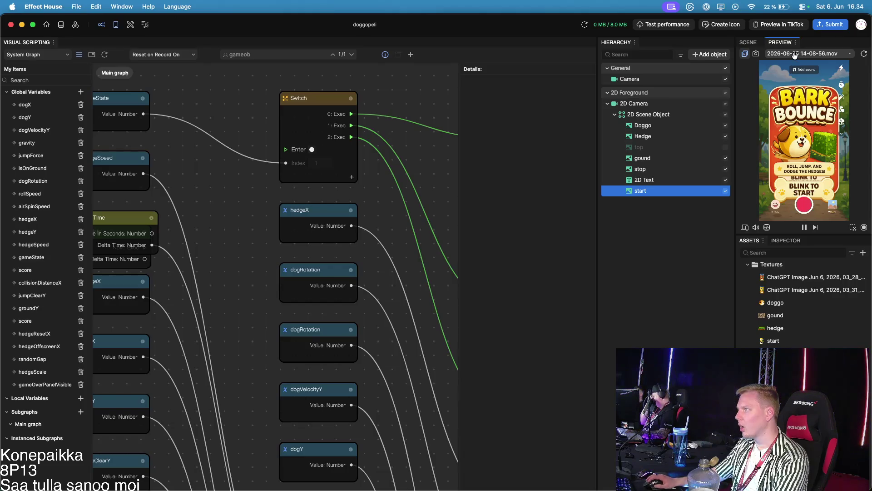
Step: Check the preview media sources and select the second ChatGPT Image texture
click(794, 54)
click(733, 253)
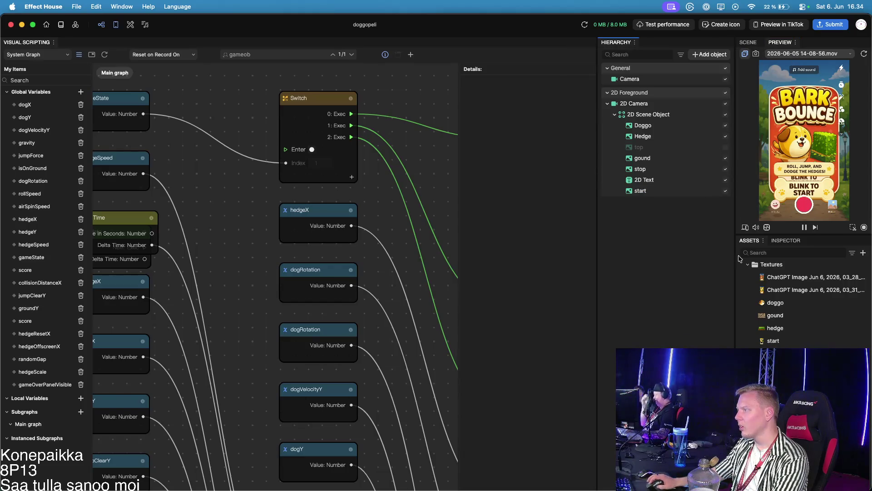
click(800, 293)
key(super+Tab)
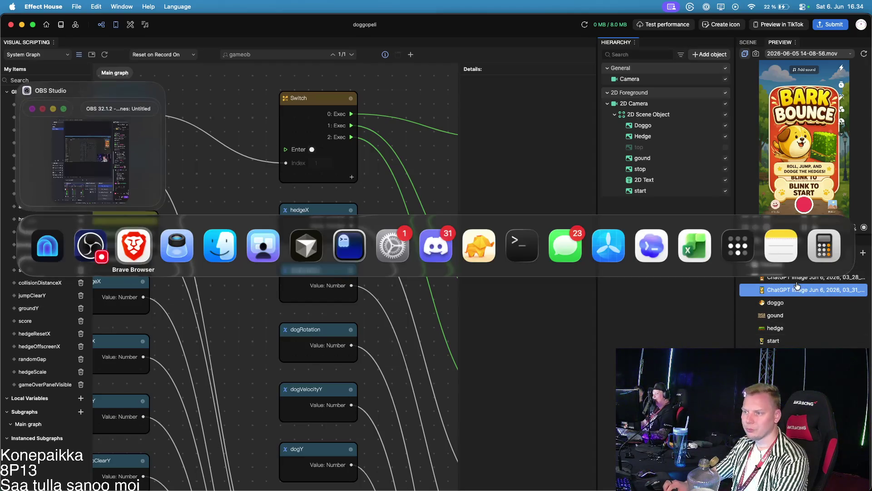
Step: Import the newly generated PNG from Finder as a texture, then delete it again
key(super+Tab)
key(super+Tab)
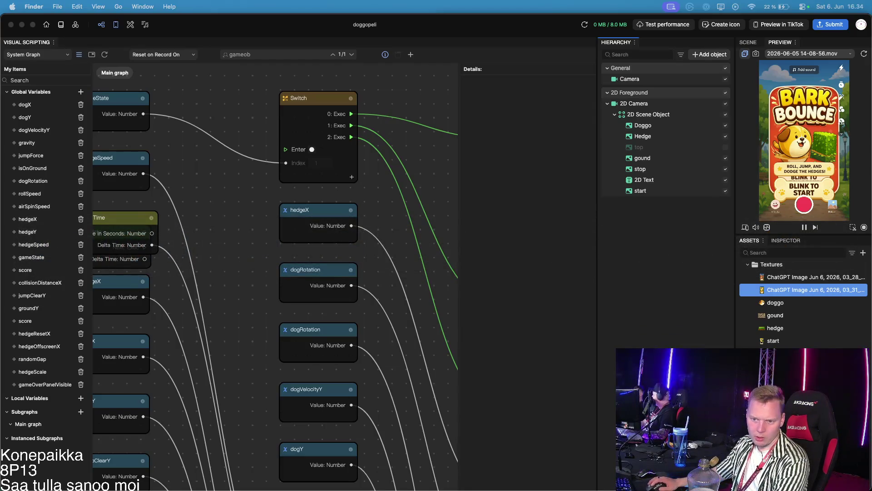
drag(0, 169, 0, 169)
drag(841, 280, 839, 284)
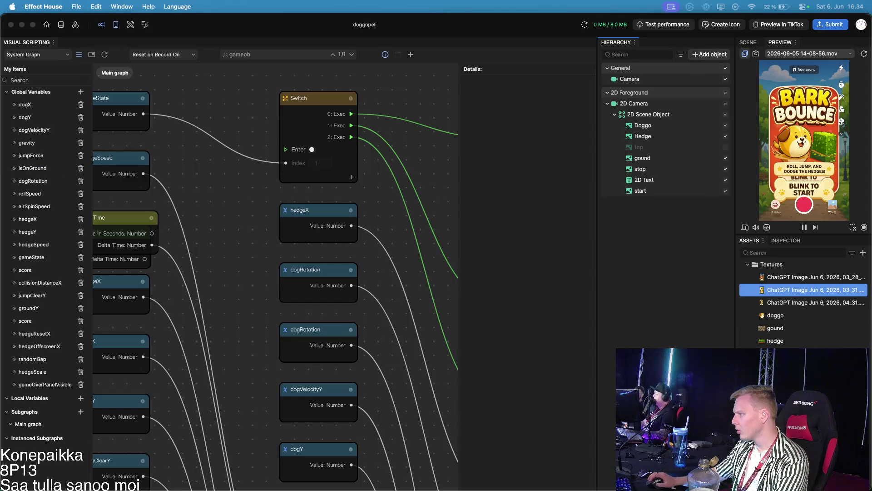
click(795, 303)
click(793, 303)
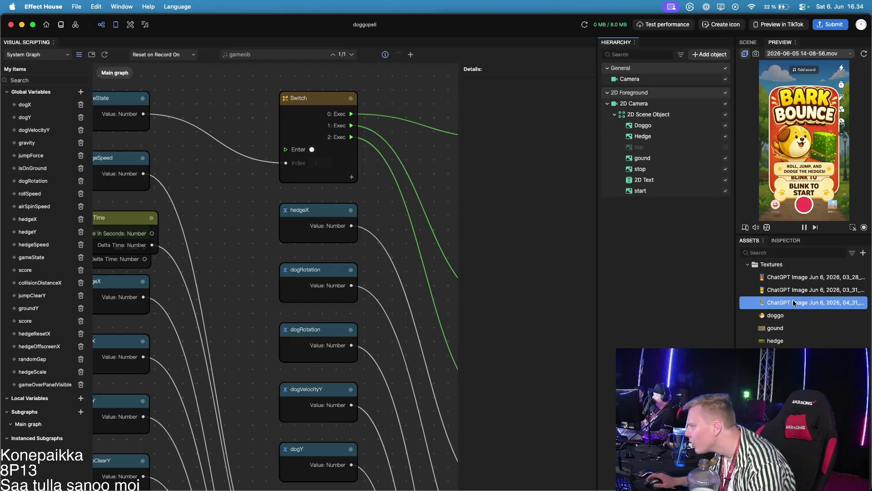
right_click(774, 302)
click(735, 338)
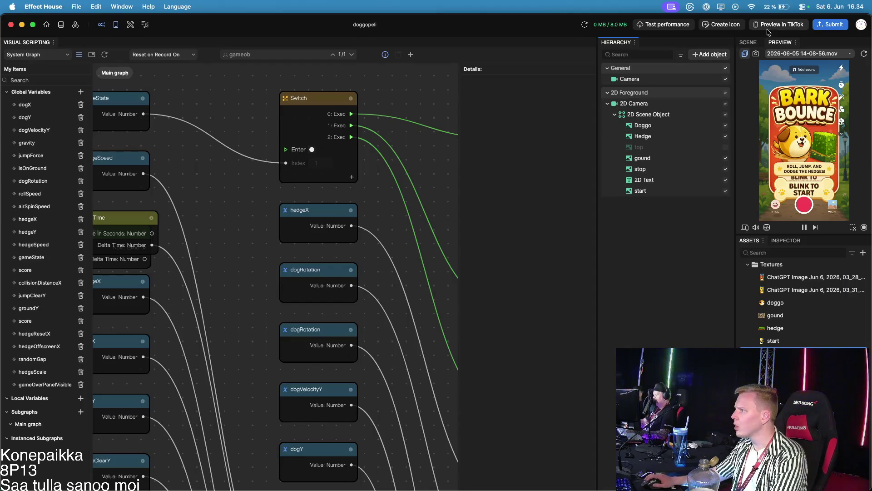
Step: In the Scene view, delete both ChatGPT Image textures from Assets
click(746, 42)
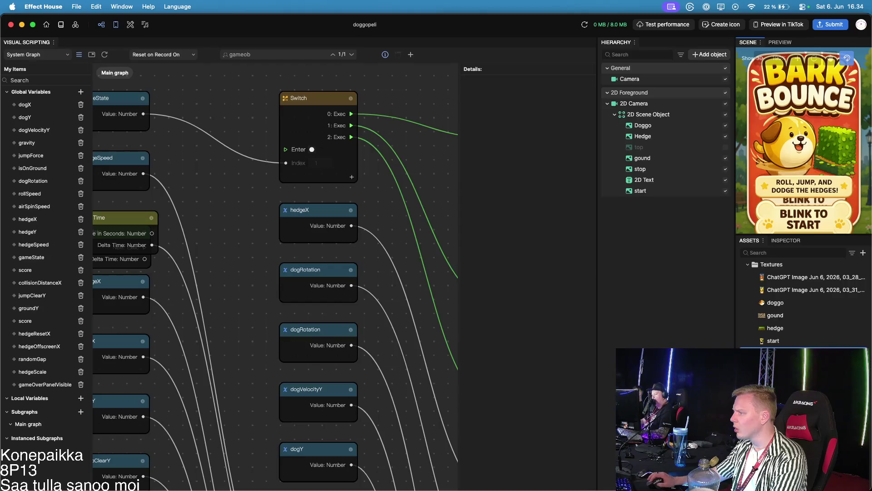
click(802, 289)
shift+click(800, 279)
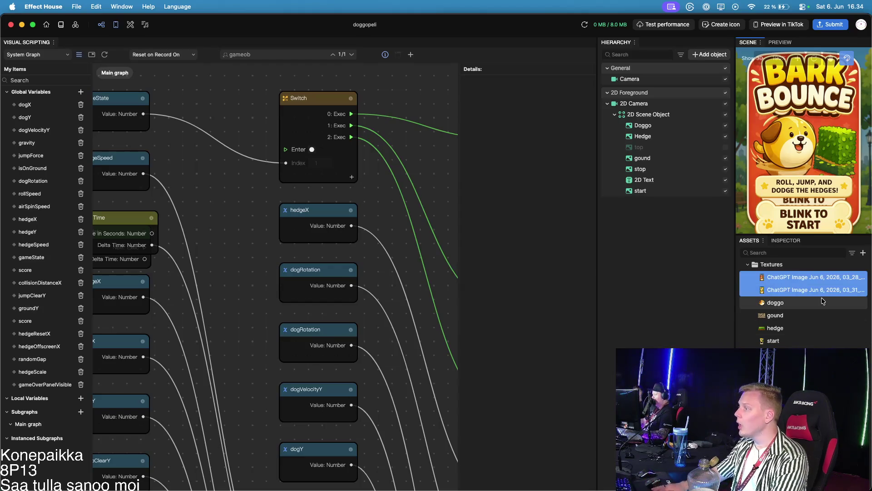
key(BackSpace)
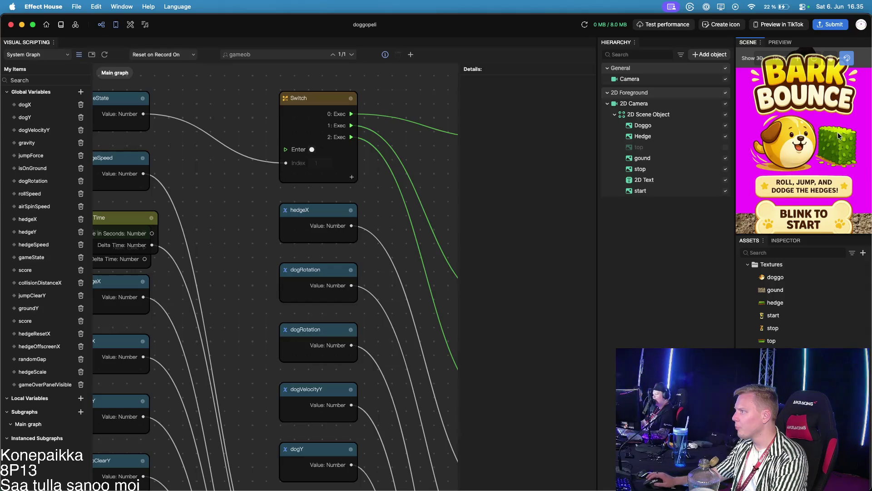
click(774, 44)
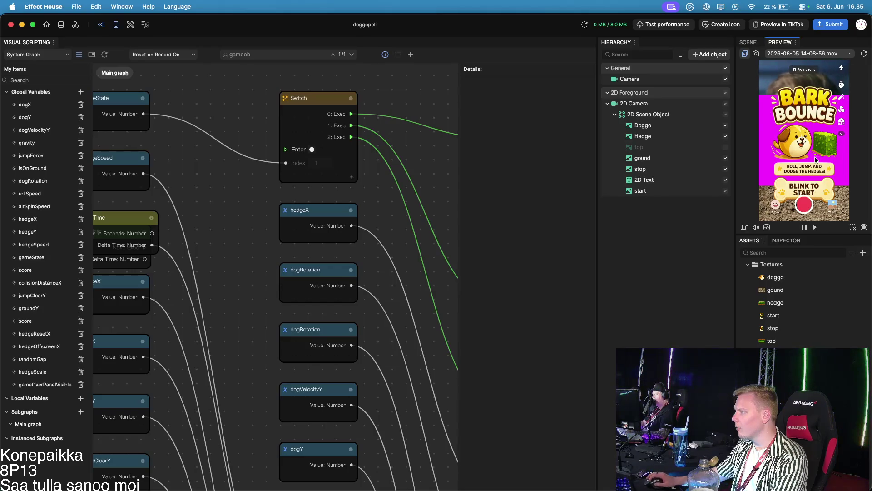
click(791, 324)
scroll(376, 160, down, 5)
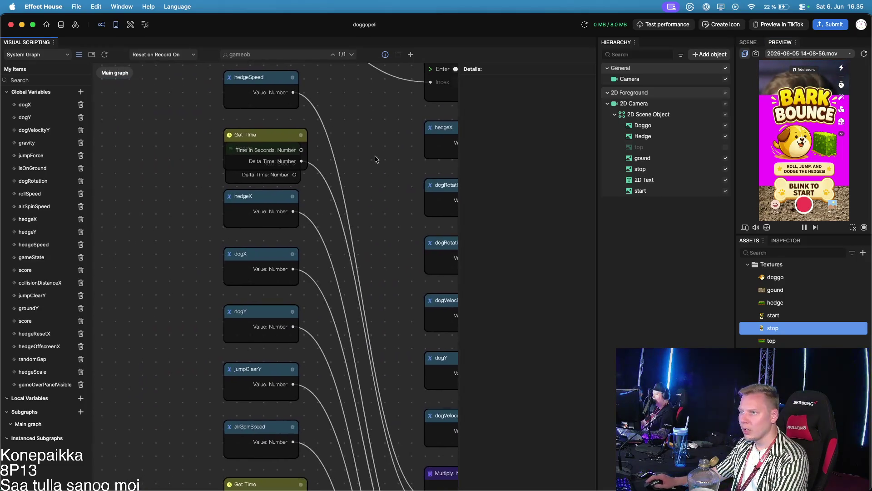
scroll(358, 199, right, 10)
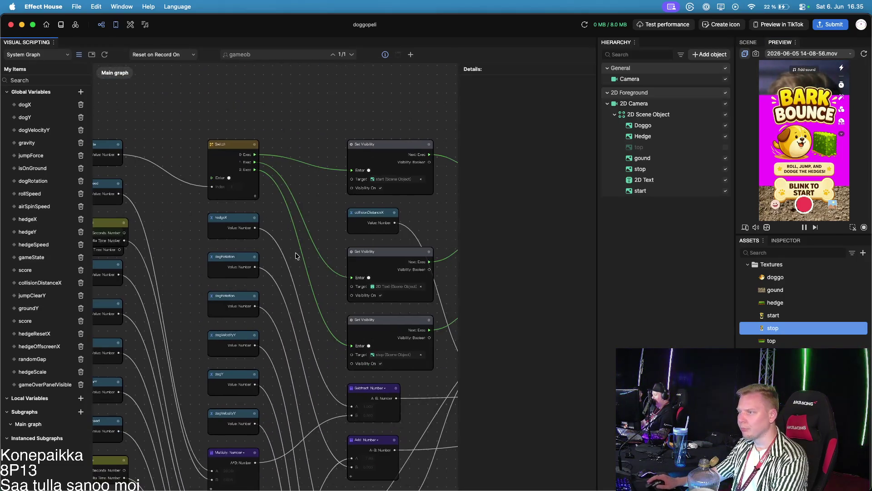
scroll(334, 249, right, 4)
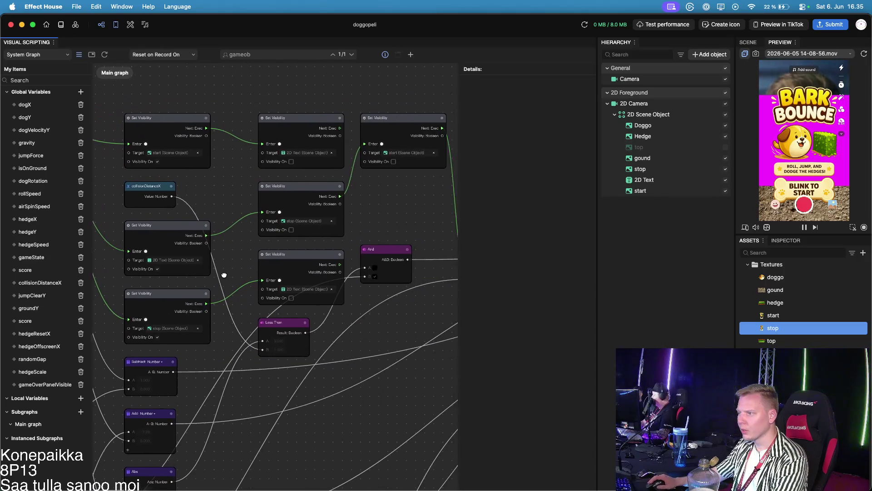
click(318, 224)
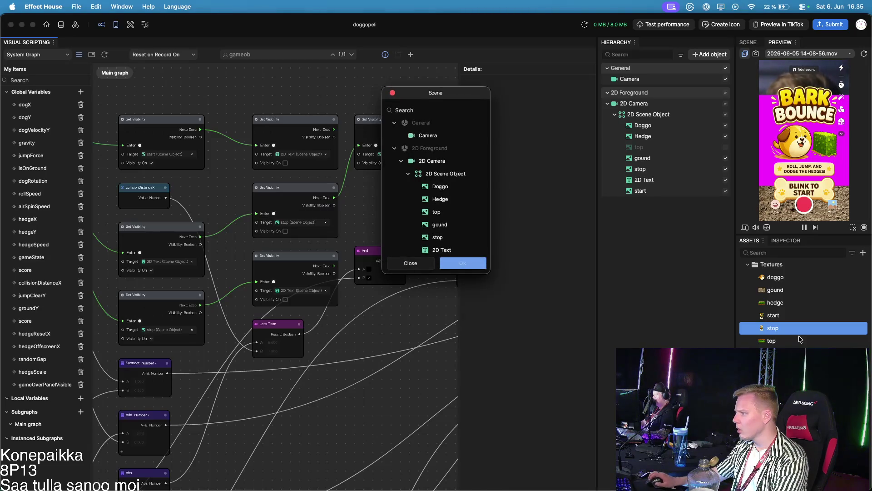
click(415, 265)
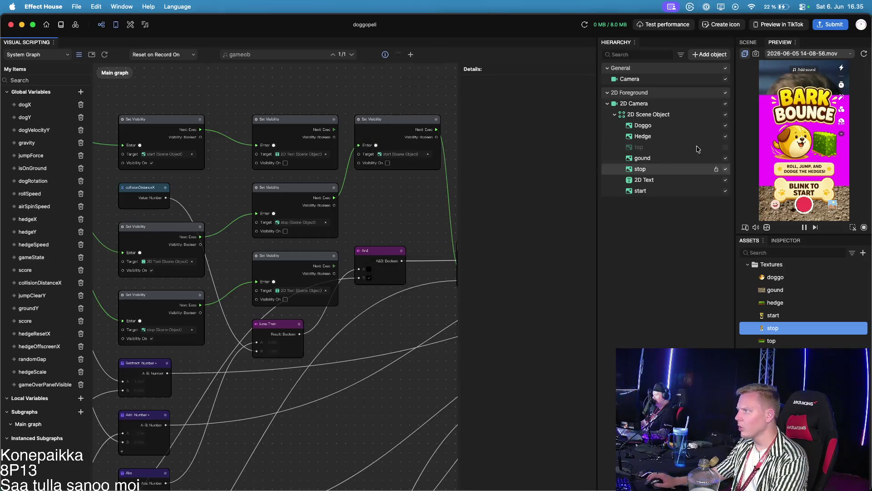
click(748, 42)
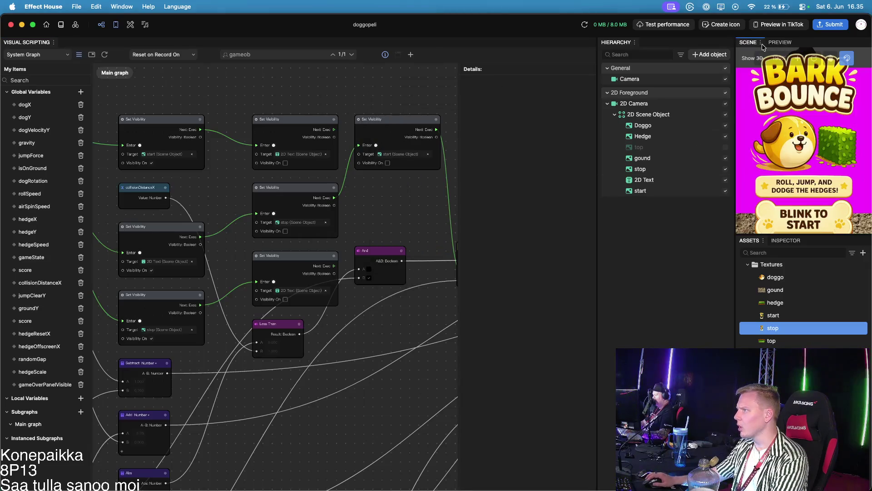
click(791, 332)
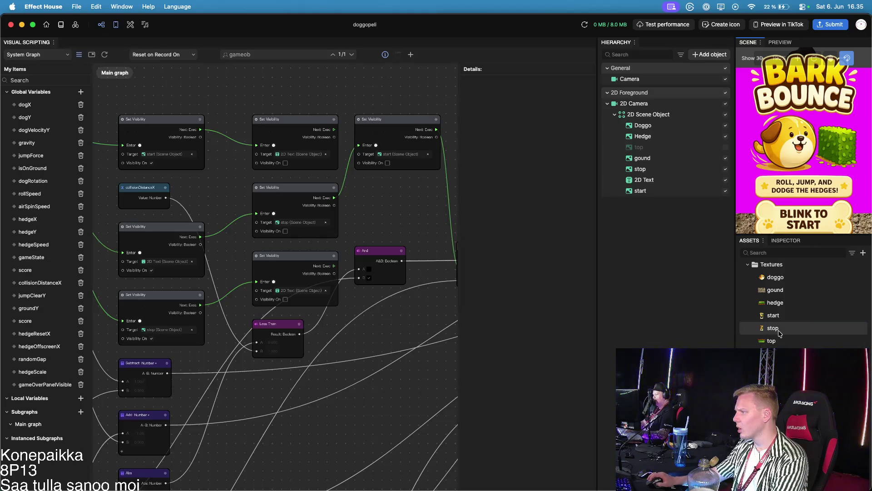
click(784, 315)
click(782, 43)
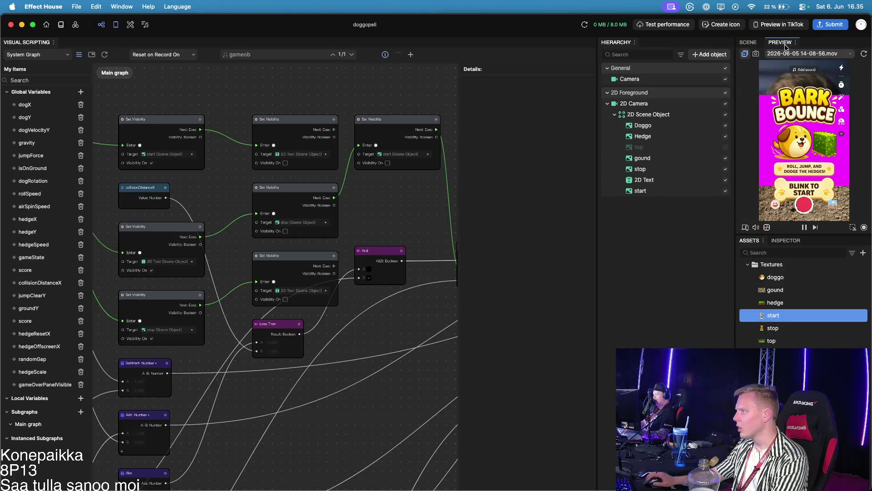
click(791, 242)
scroll(794, 313, down, 2)
scroll(781, 307, up, 2)
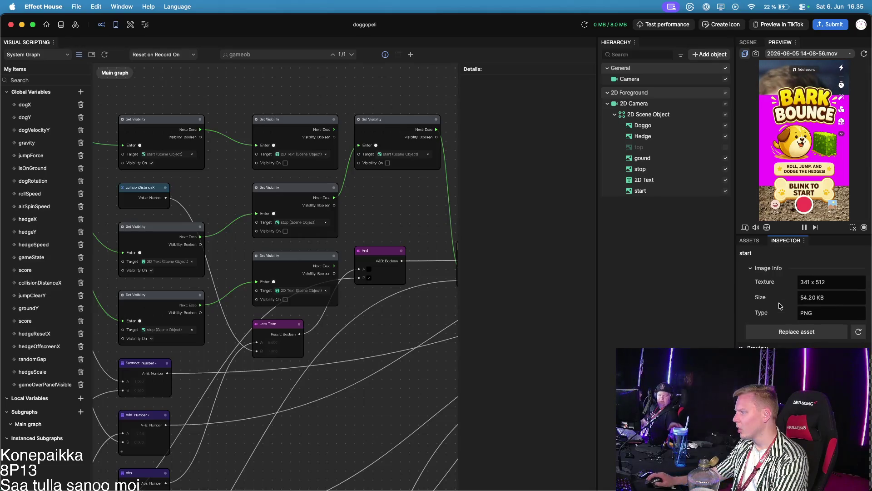
click(749, 240)
click(780, 327)
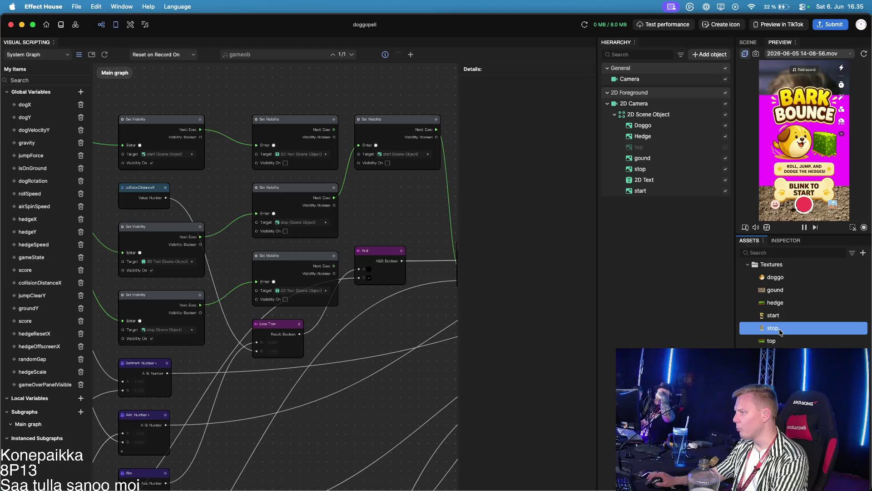
click(786, 243)
click(750, 241)
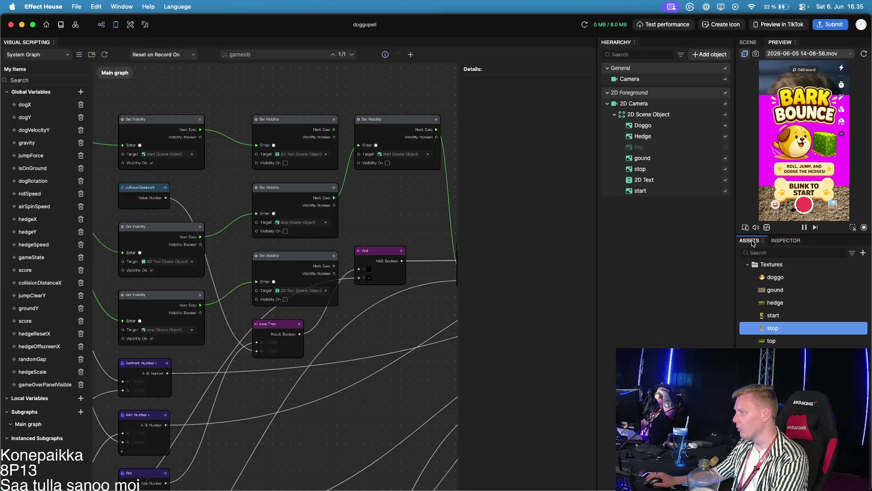
click(751, 41)
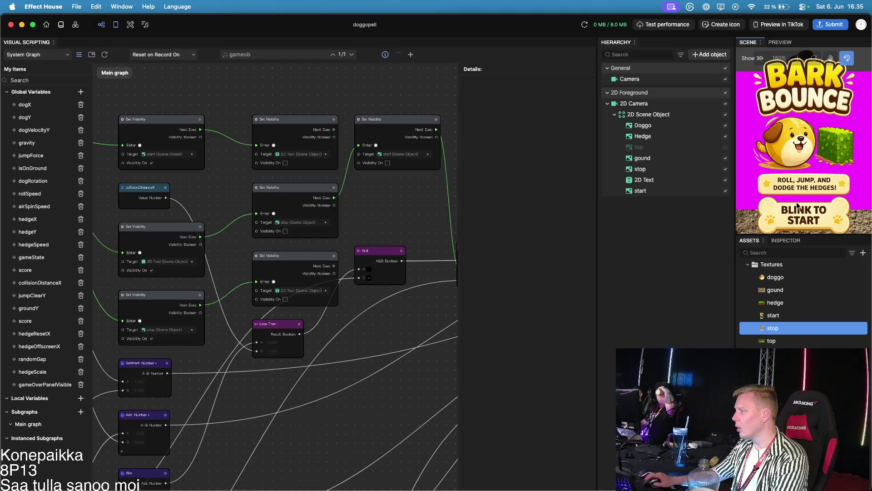
click(790, 314)
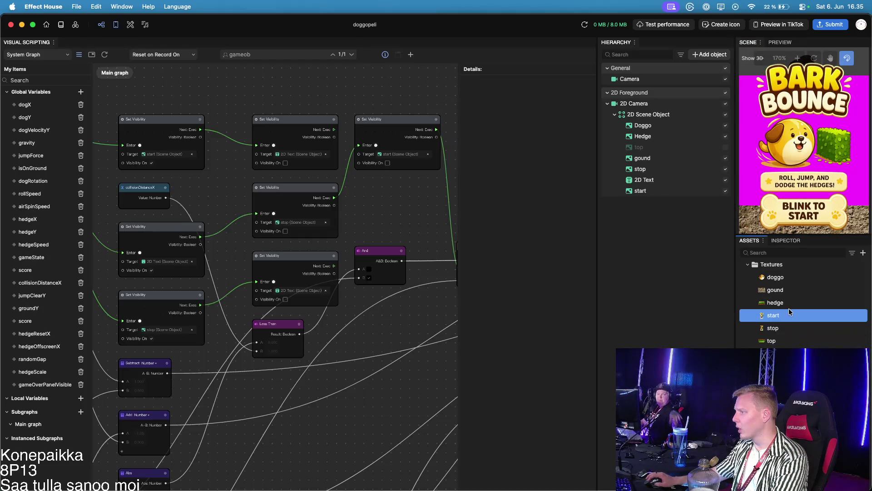
click(780, 42)
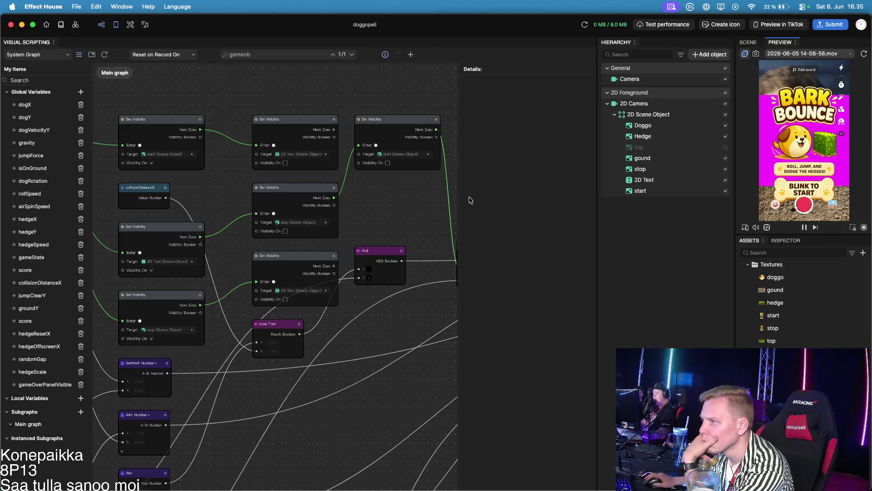
Step: Pan across the Main graph to the middle Set Visibility node that targeted stop
scroll(397, 210, down, 5)
scroll(399, 318, up, 3)
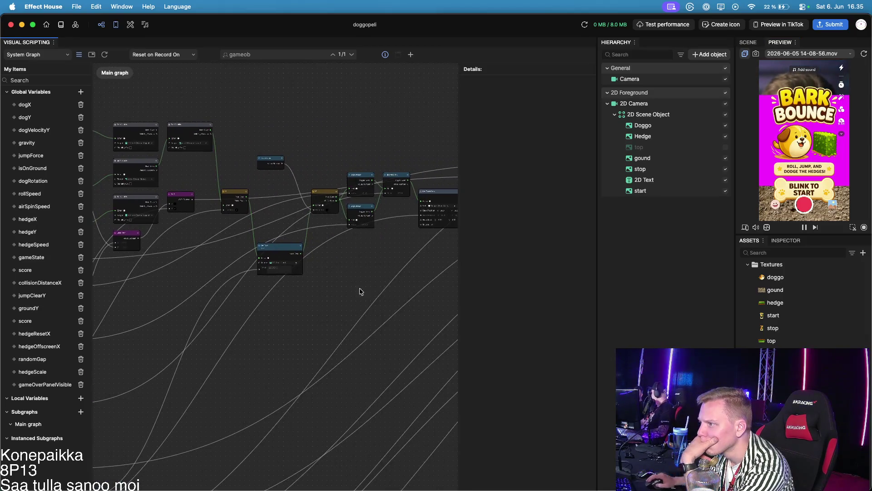
scroll(107, 238, down, 5)
scroll(130, 286, up, 3)
scroll(107, 286, down, 3)
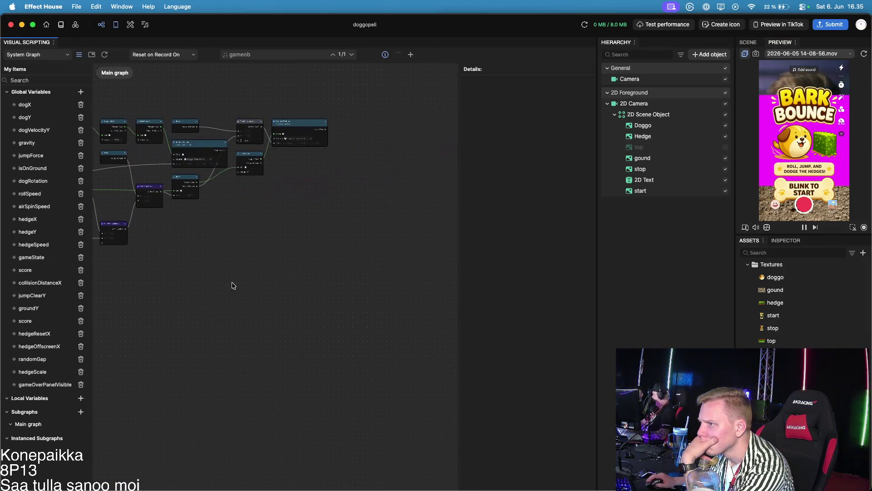
scroll(223, 280, up, 3)
scroll(400, 291, up, 2)
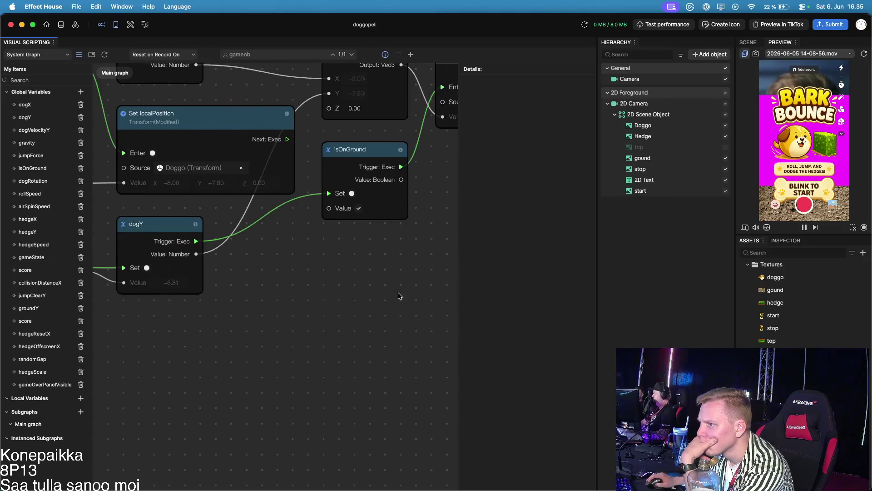
scroll(382, 391, down, 4)
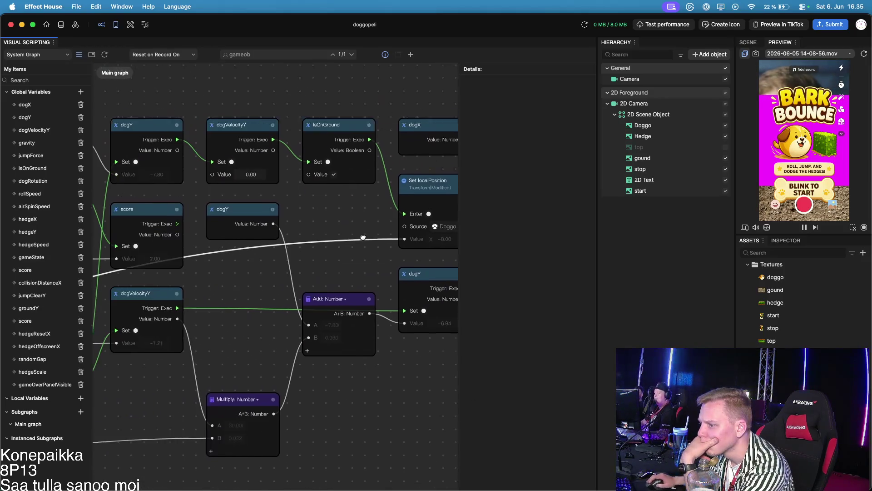
scroll(338, 241, left, 10)
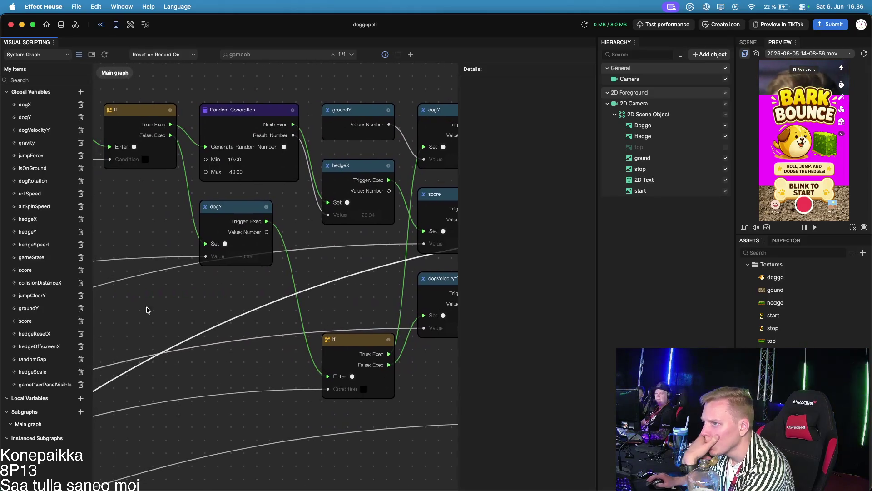
scroll(154, 310, left, 15)
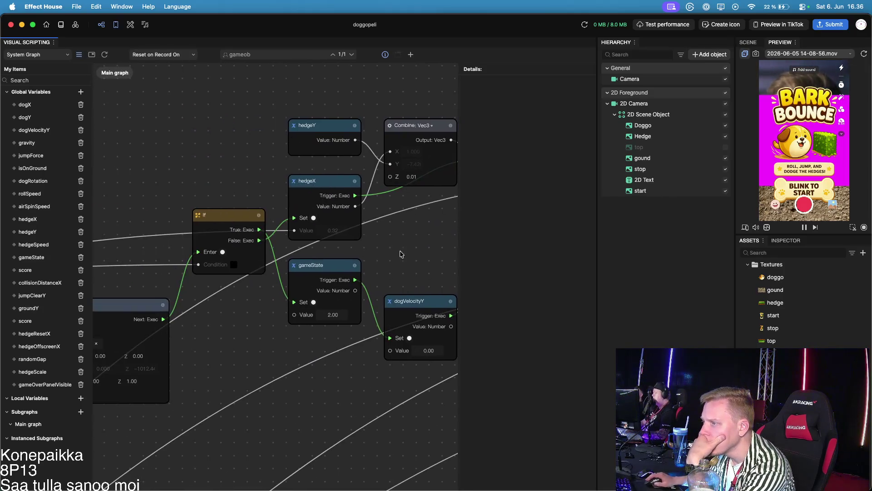
scroll(304, 247, left, 15)
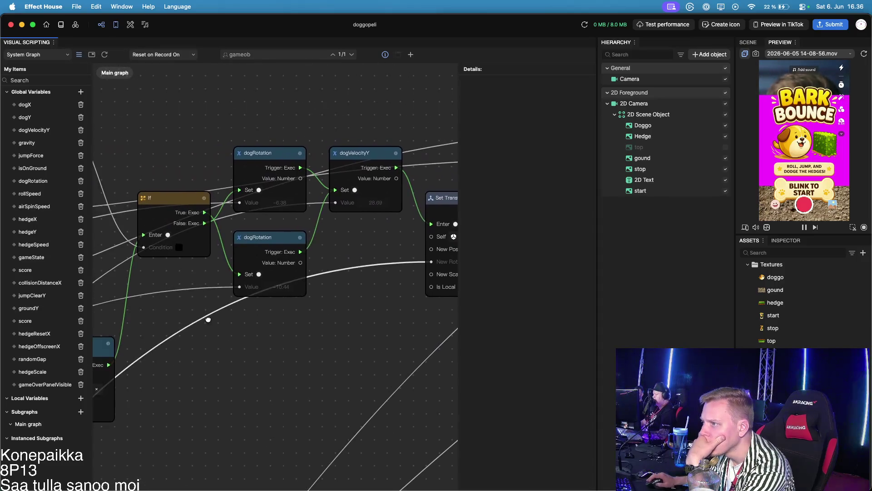
scroll(248, 324, down, 5)
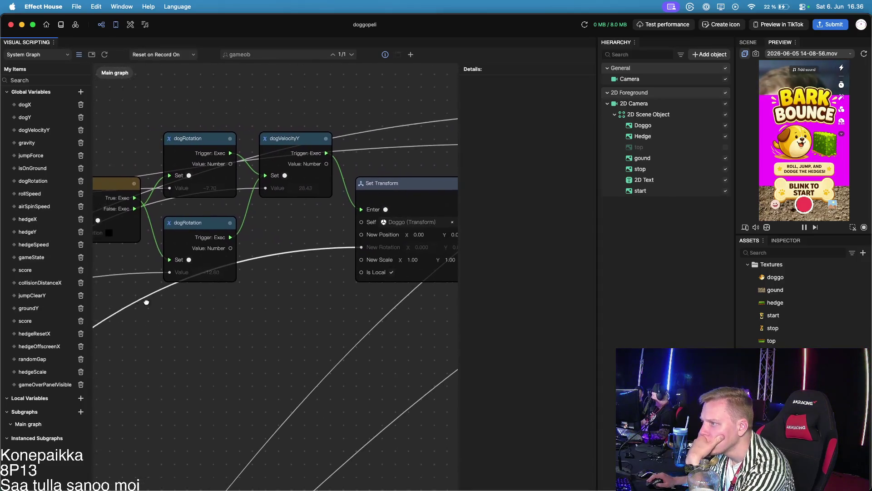
scroll(198, 332, up, 8)
scroll(198, 332, left, 9)
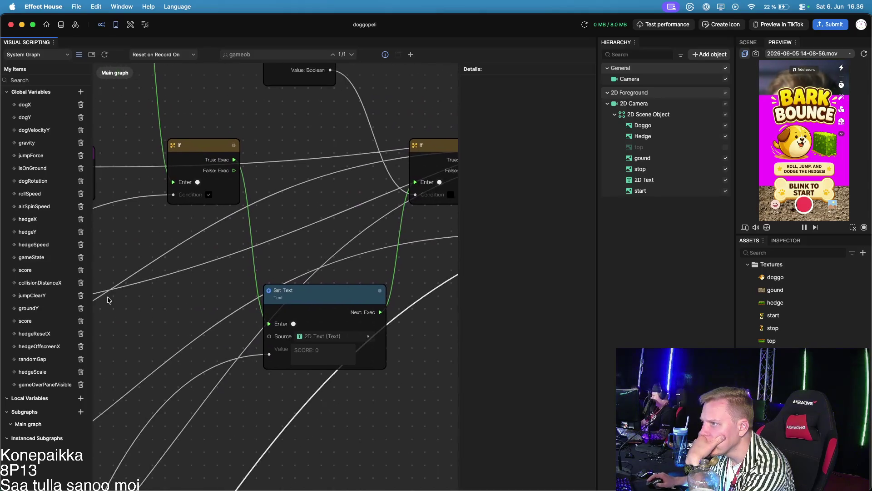
scroll(254, 398, up, 8)
scroll(255, 398, left, 8)
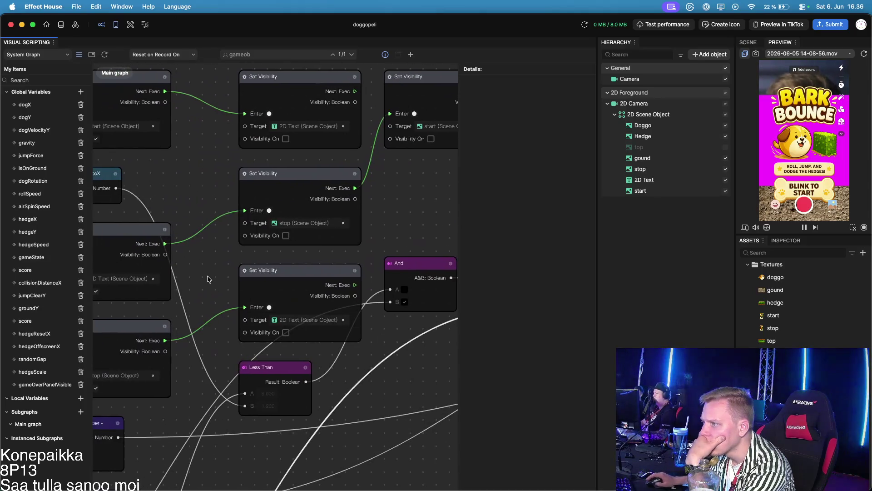
scroll(256, 248, up, 10)
scroll(256, 248, left, 5)
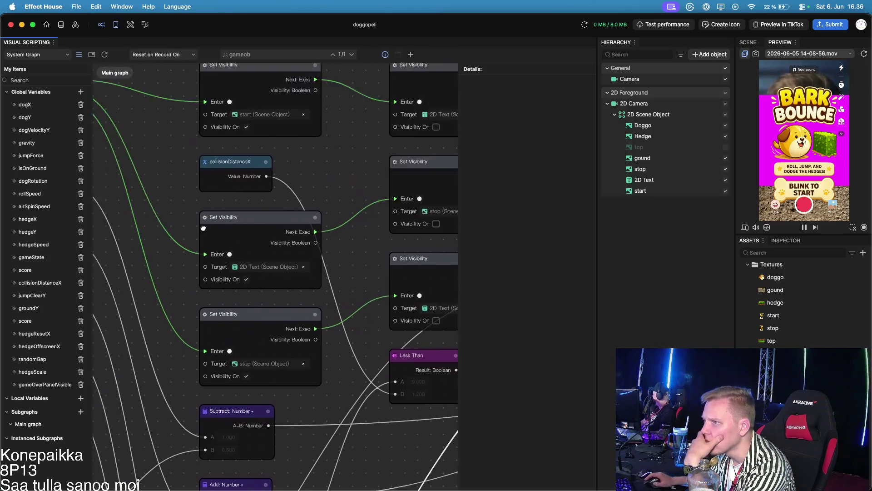
scroll(256, 214, left, 3)
scroll(272, 191, right, 10)
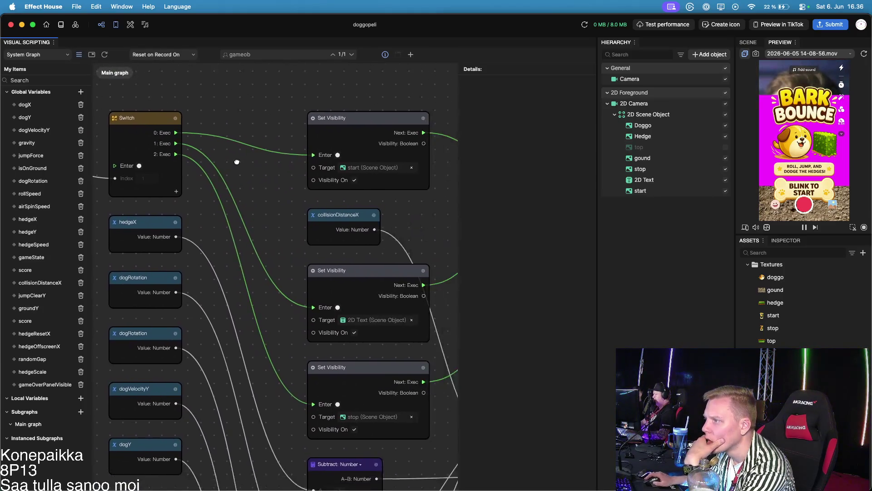
scroll(318, 200, down, 3)
scroll(334, 201, right, 10)
scroll(334, 201, down, 5)
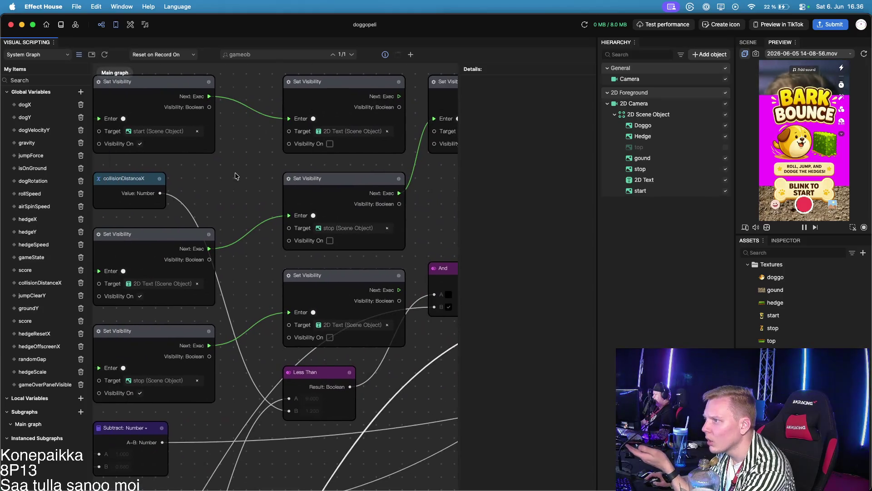
scroll(170, 119, left, 5)
scroll(170, 119, up, 3)
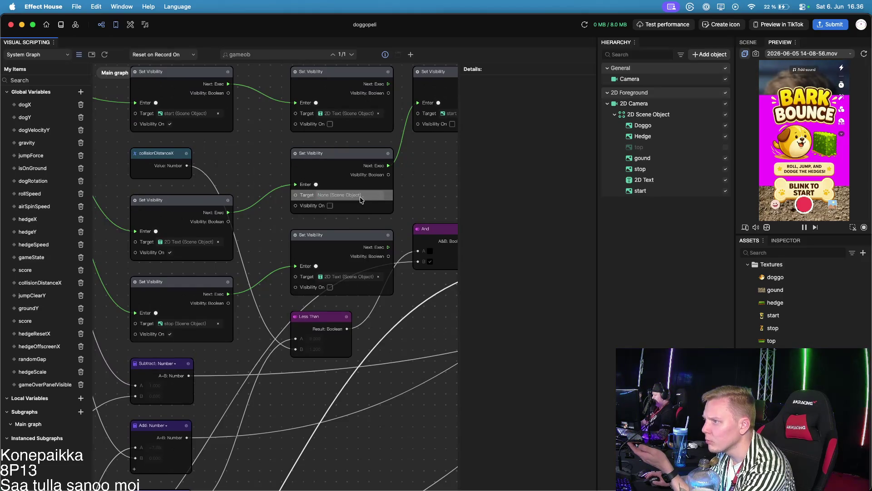
Step: Set the middle and lower Set Visibility nodes' Target to the stop object
click(362, 200)
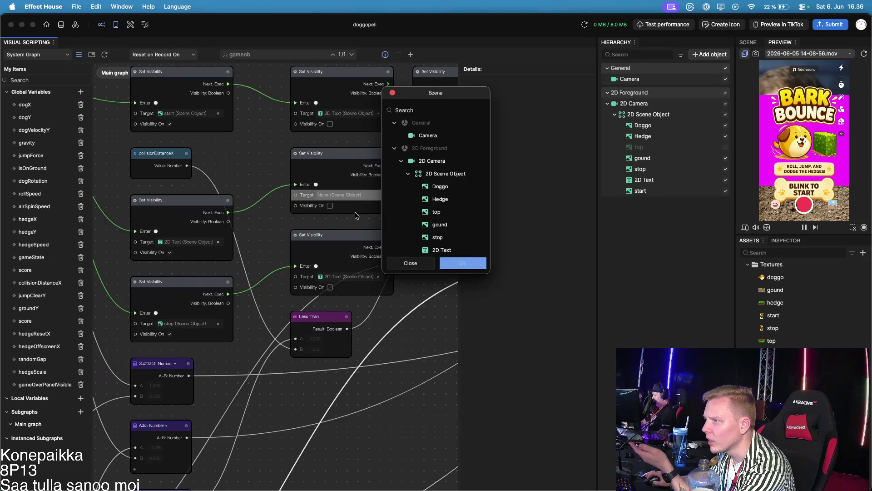
click(444, 240)
click(462, 263)
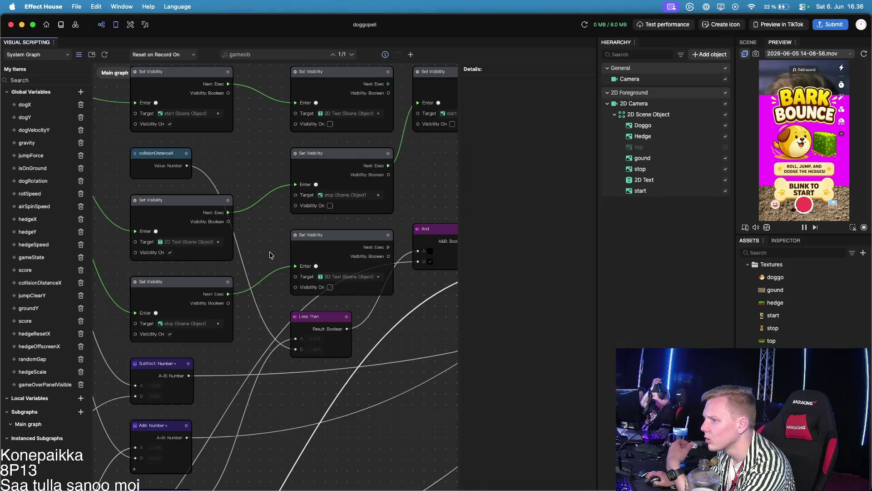
click(222, 324)
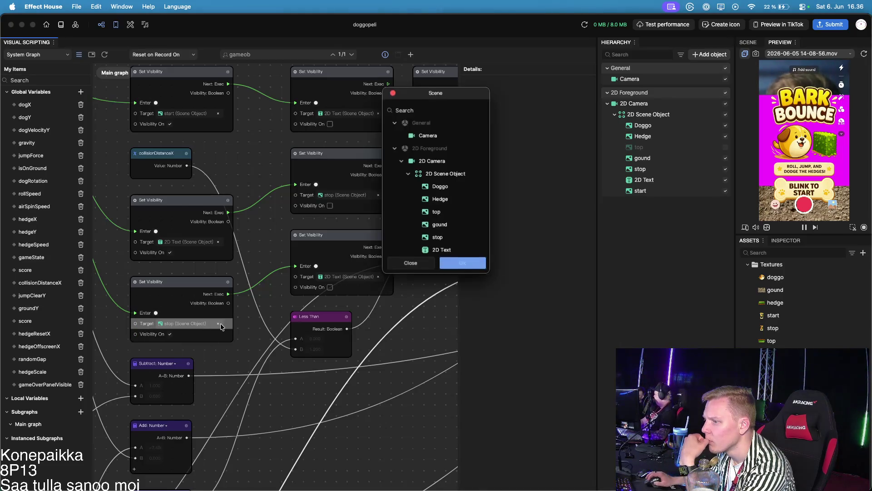
click(450, 237)
click(462, 263)
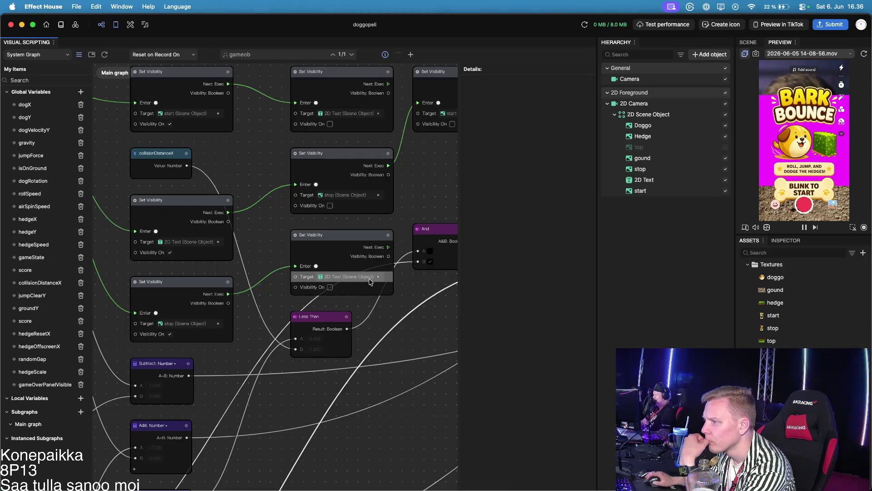
Step: Zoom in and out across the visual scripting graph to review the retargeted nodes
scroll(420, 336, down, 3)
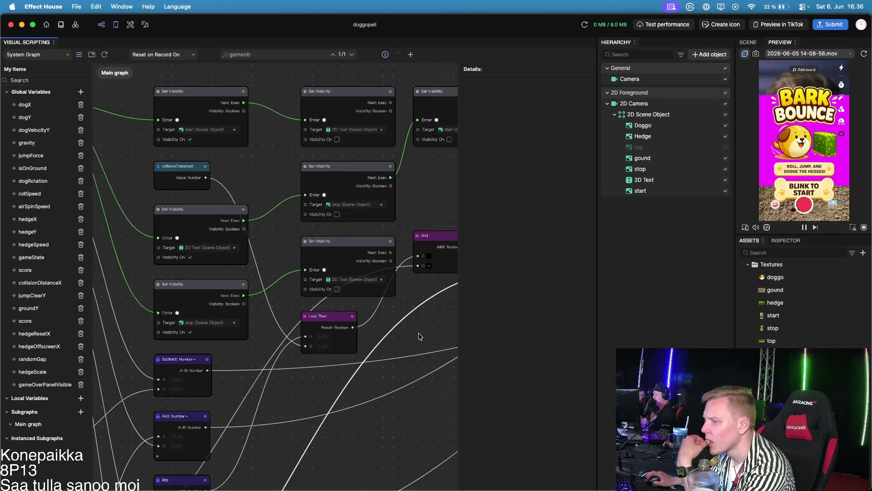
scroll(322, 287, down, 5)
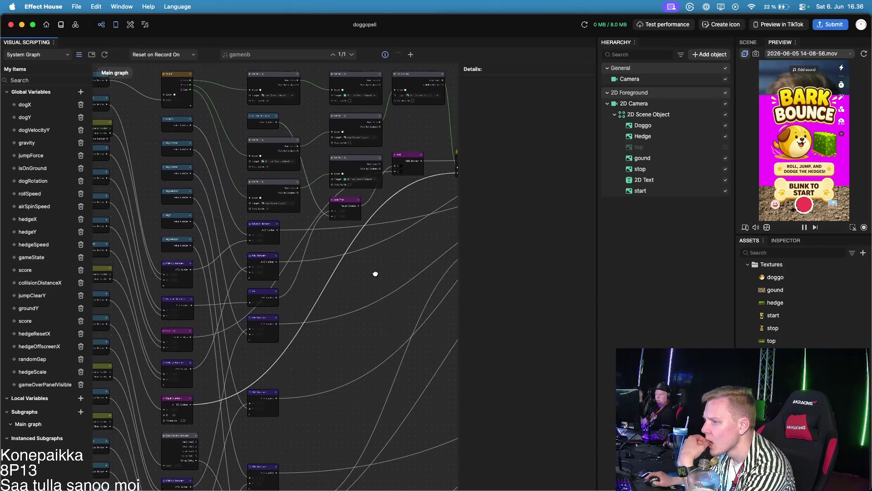
scroll(378, 346, up, 8)
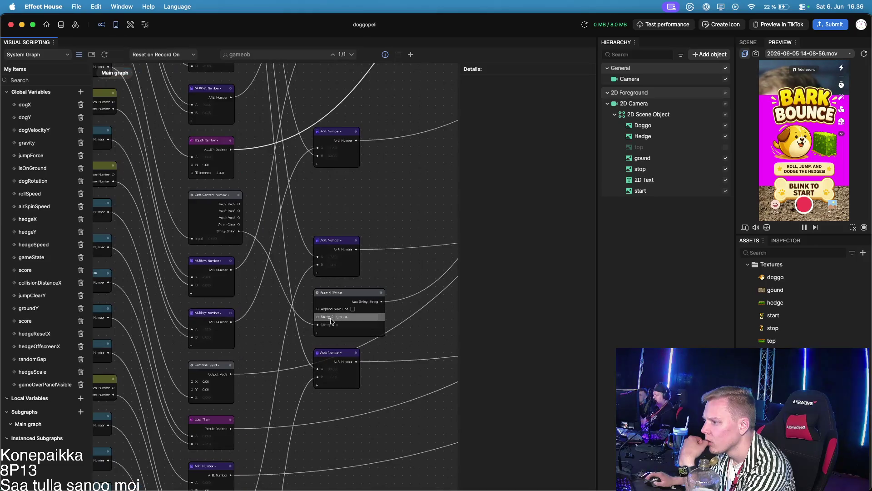
scroll(422, 378, down, 10)
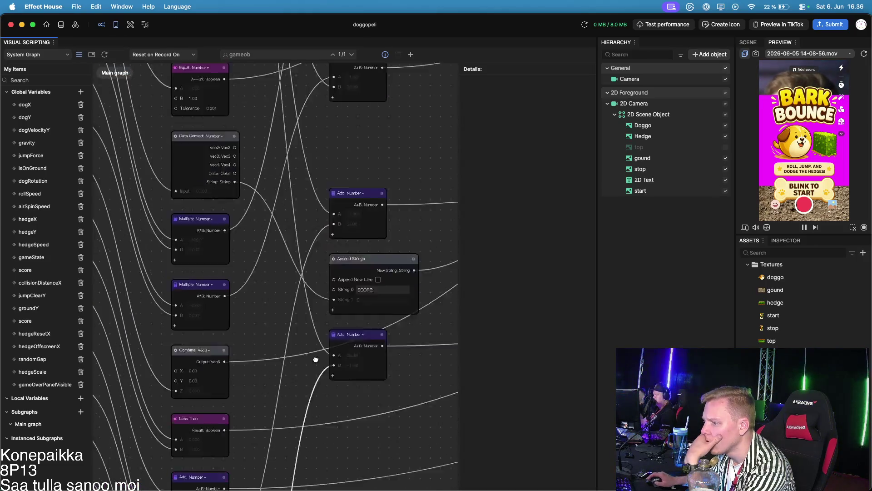
scroll(331, 296, up, 8)
scroll(346, 321, down, 5)
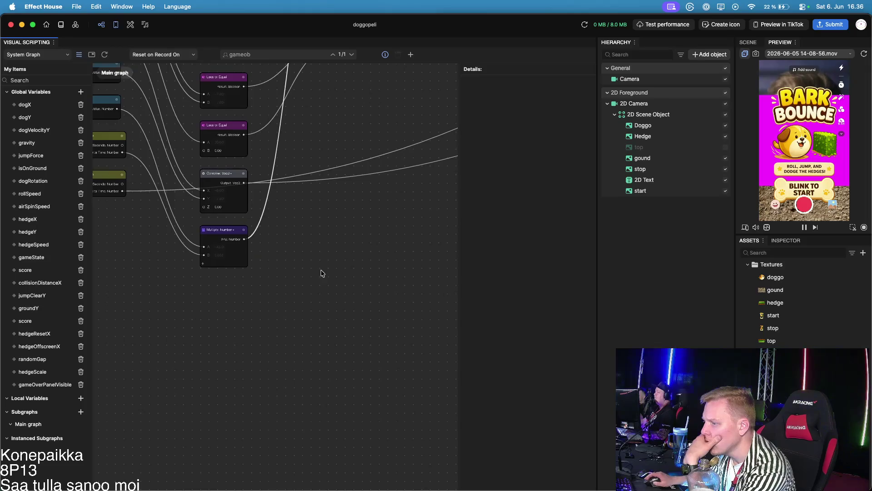
scroll(254, 363, up, 3)
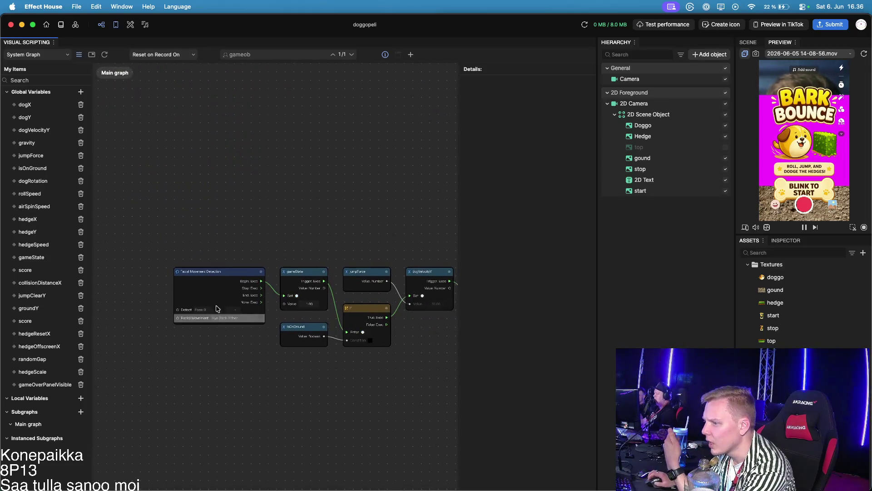
scroll(360, 385, down, 10)
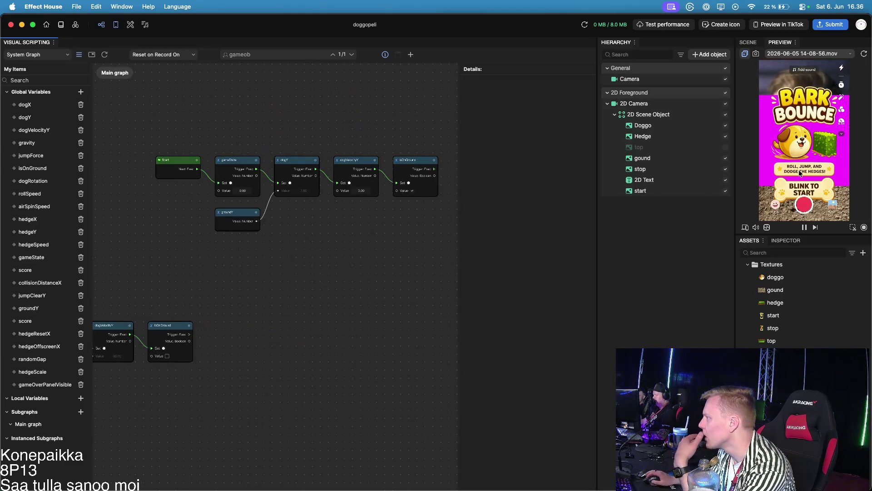
Step: In the Scene view, nudge the text object up and delete the old stop object
click(748, 42)
click(824, 144)
scroll(756, 131, up, 5)
mouse_move(831, 118)
mouse_down()
mouse_move(820, 111)
mouse_move(832, 91)
mouse_move(838, 118)
mouse_up()
click(829, 80)
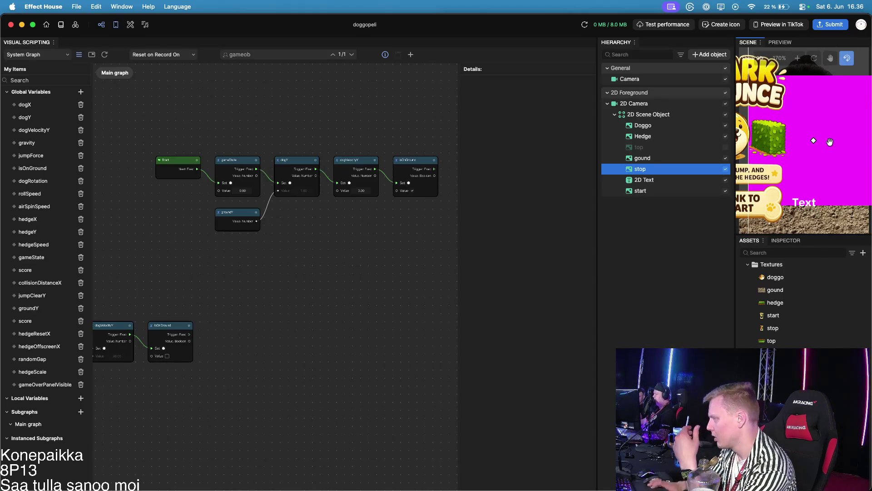
key(Delete)
Step: Switch to Preview and create a new stop object by dragging the stop texture into the Hierarchy
drag(838, 141, 811, 144)
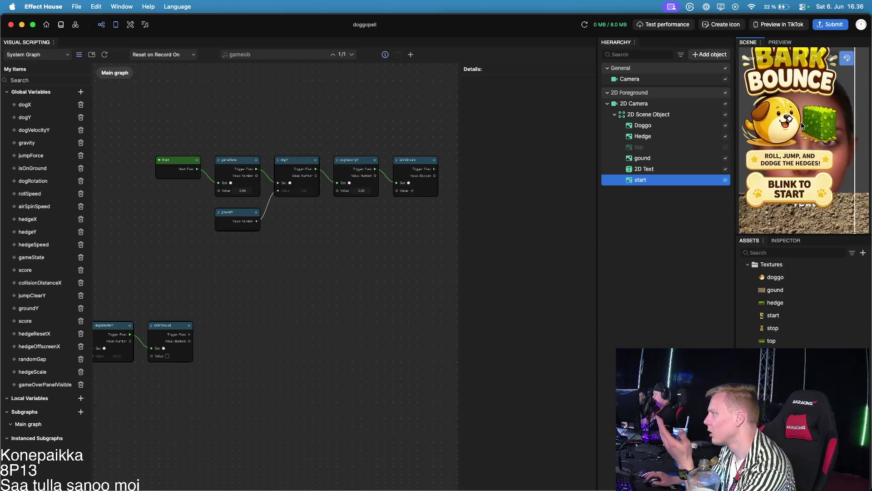
scroll(811, 144, left, 2)
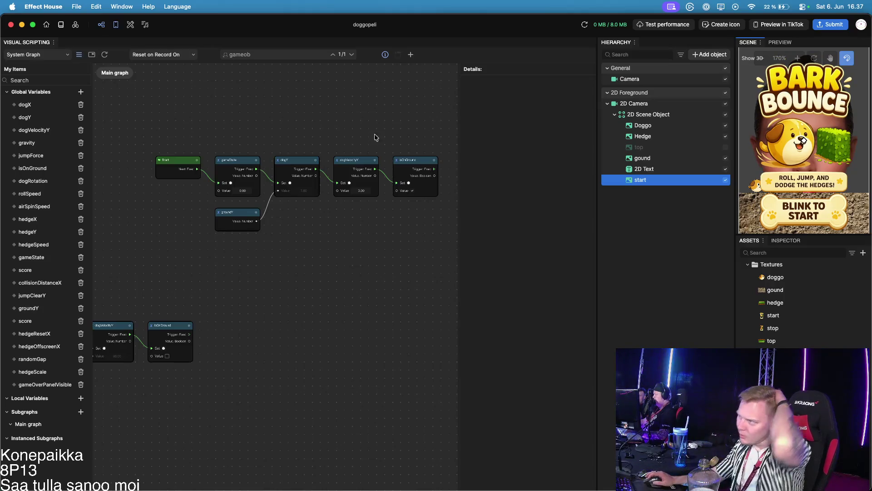
click(347, 311)
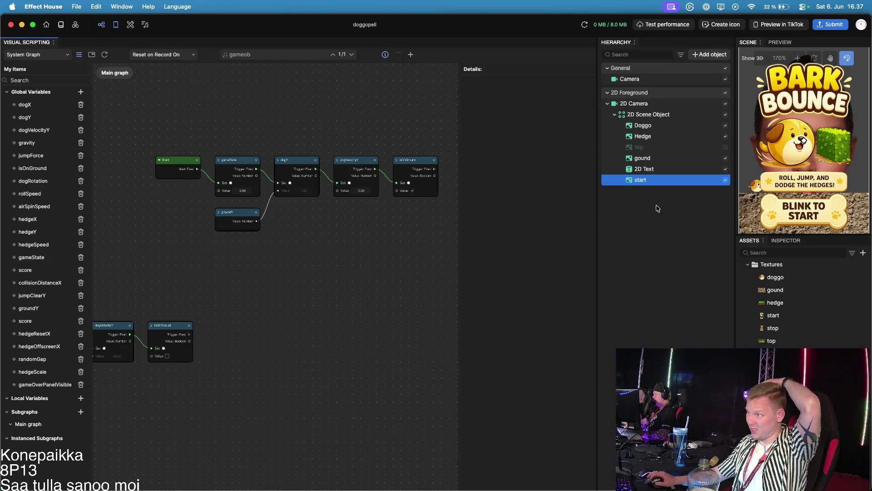
click(780, 42)
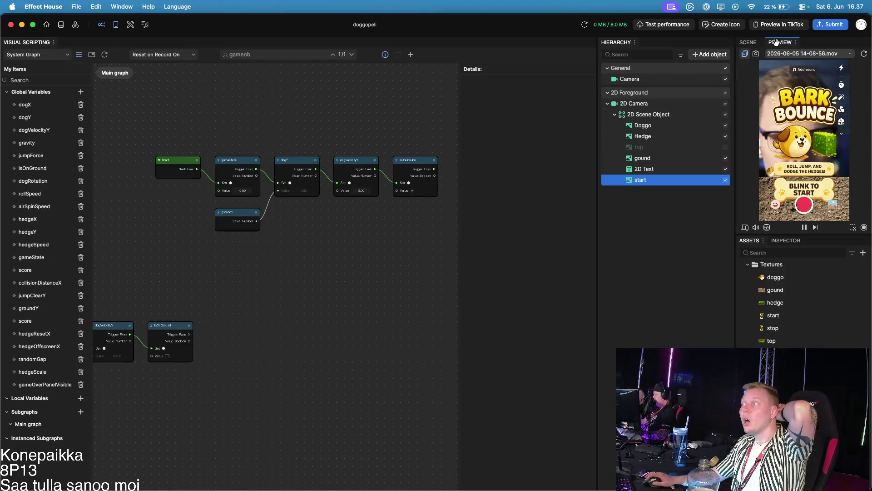
mouse_move(772, 328)
mouse_down()
mouse_move(675, 257)
mouse_move(659, 161)
mouse_move(701, 201)
mouse_move(661, 114)
mouse_up()
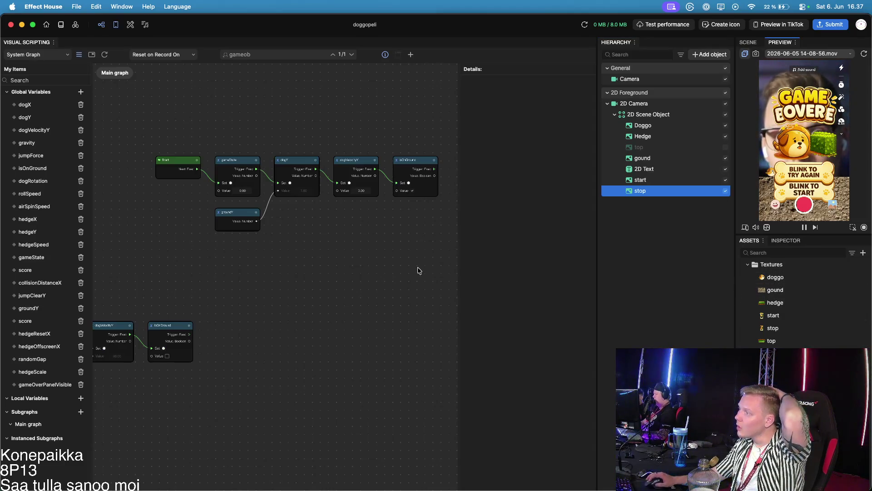
drag(187, 233, 190, 236)
Step: Point the first Set Visibility node's missing Target at the new stop object
scroll(191, 236, down, 10)
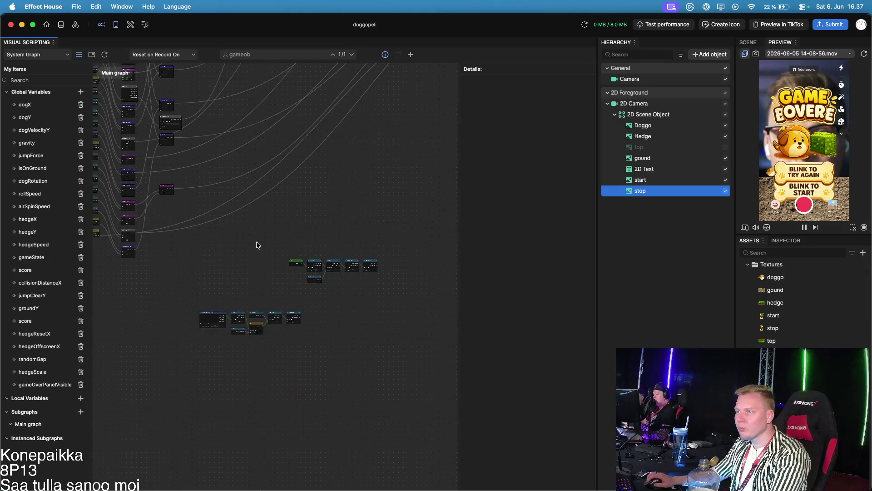
scroll(277, 152, up, 10)
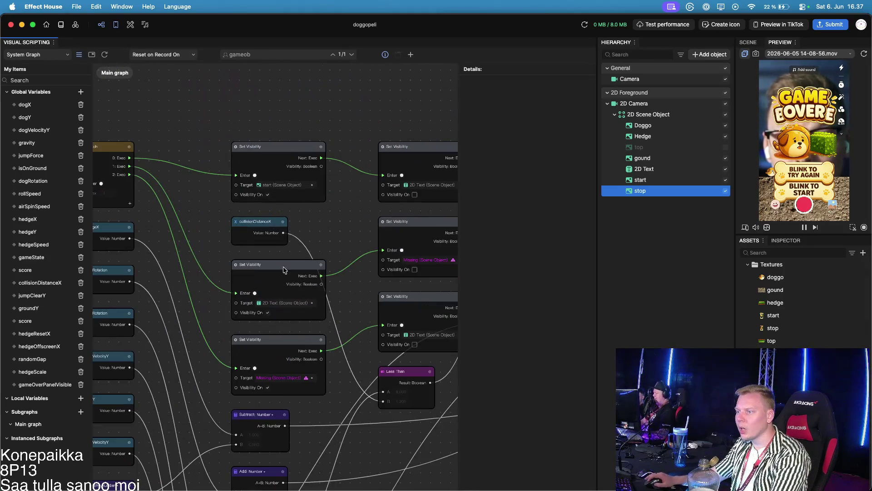
click(288, 382)
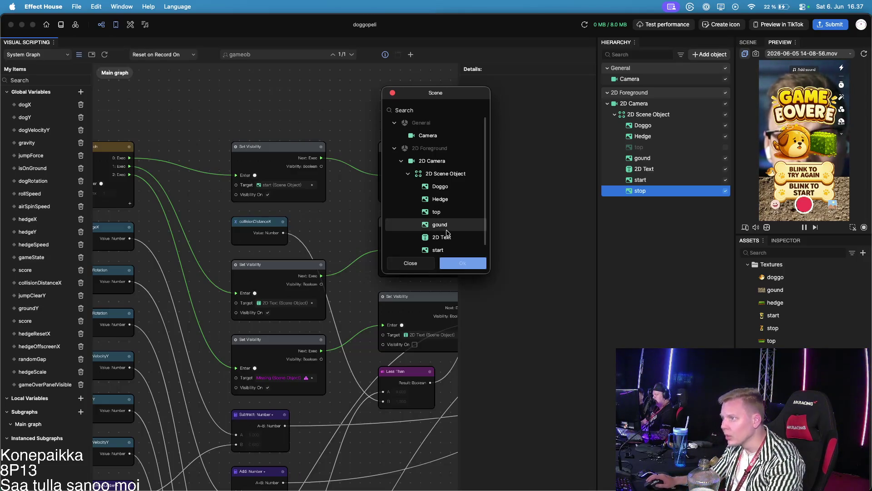
scroll(438, 214, down, 1)
click(453, 251)
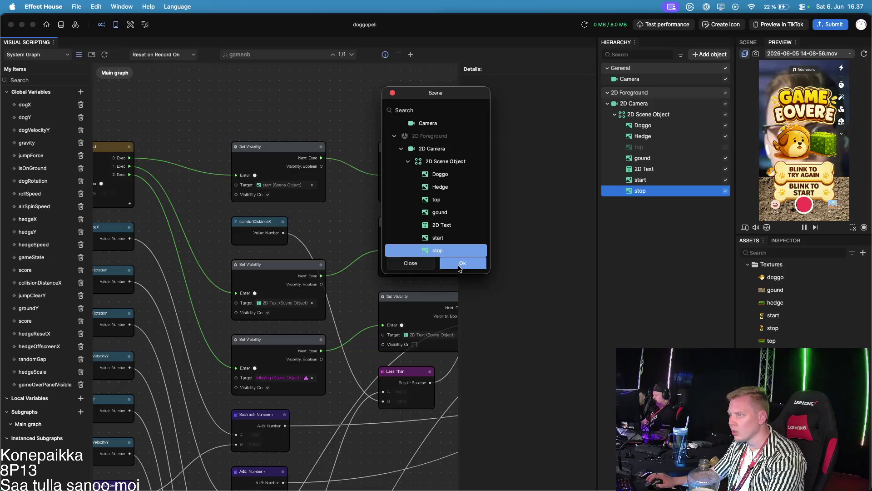
click(460, 266)
Step: Point the second node's missing Target at stop too, then pan across the graph
click(430, 265)
scroll(450, 227, down, 2)
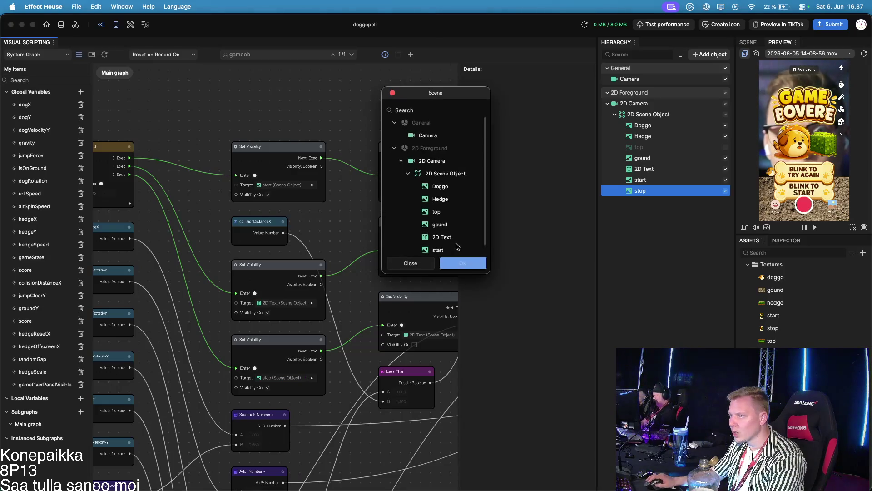
click(448, 251)
click(463, 268)
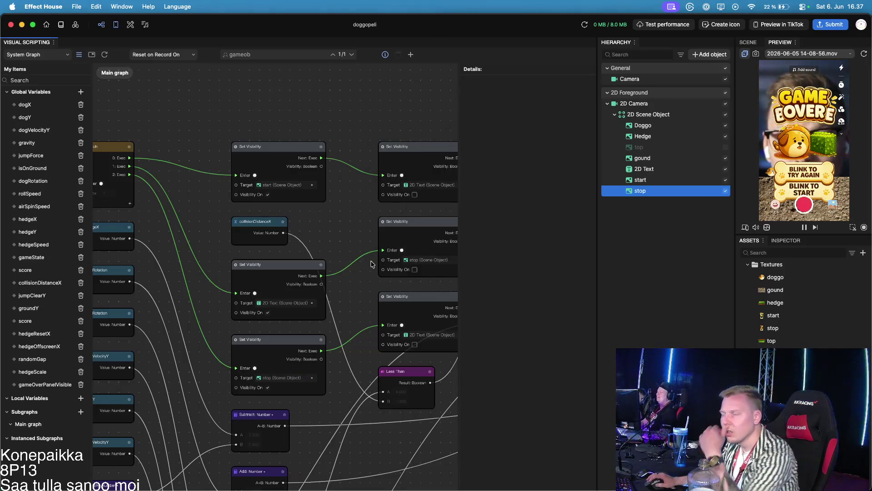
drag(358, 231, 259, 244)
mouse_move(413, 267)
mouse_down()
mouse_move(301, 267)
mouse_move(328, 290)
mouse_up()
scroll(399, 282, down, 2)
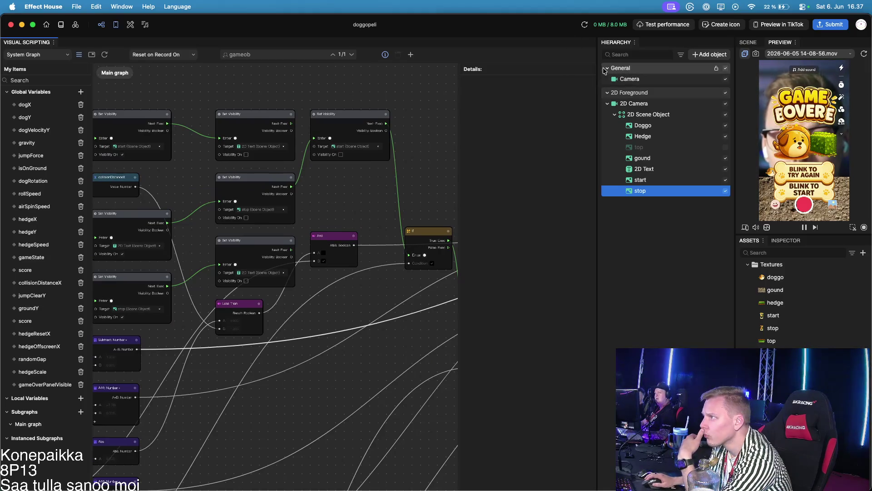
right_click(636, 189)
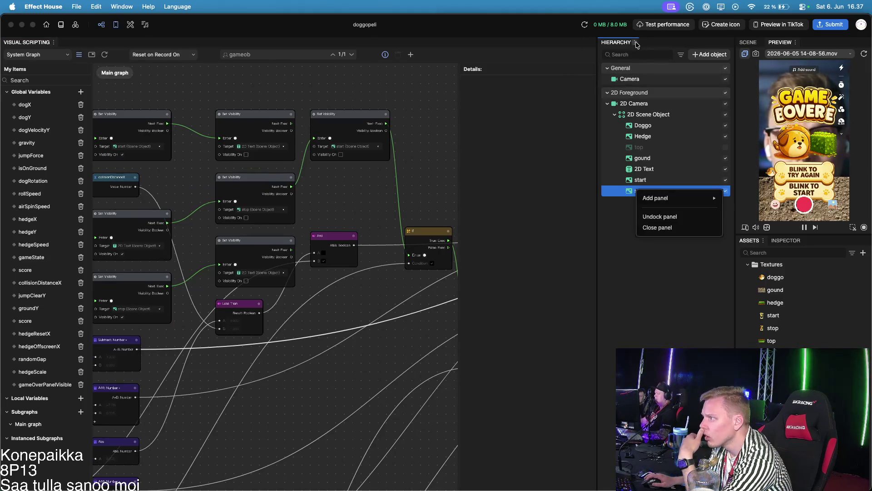
click(659, 232)
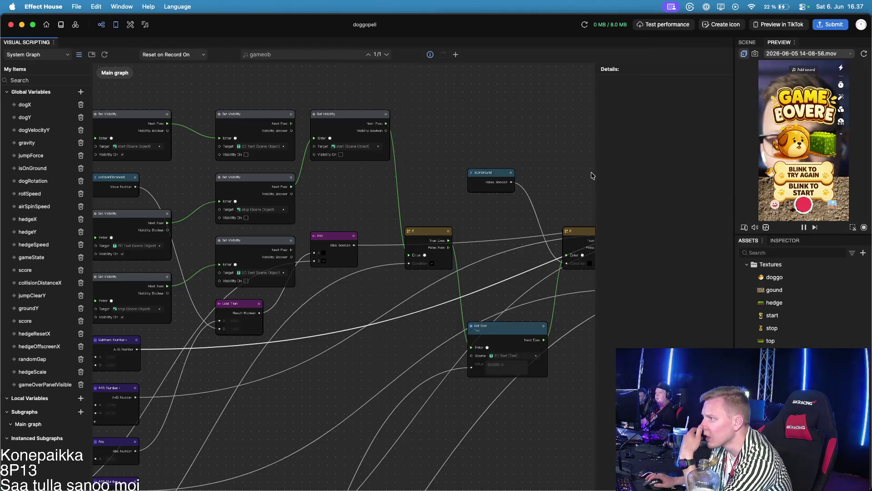
drag(595, 175, 662, 175)
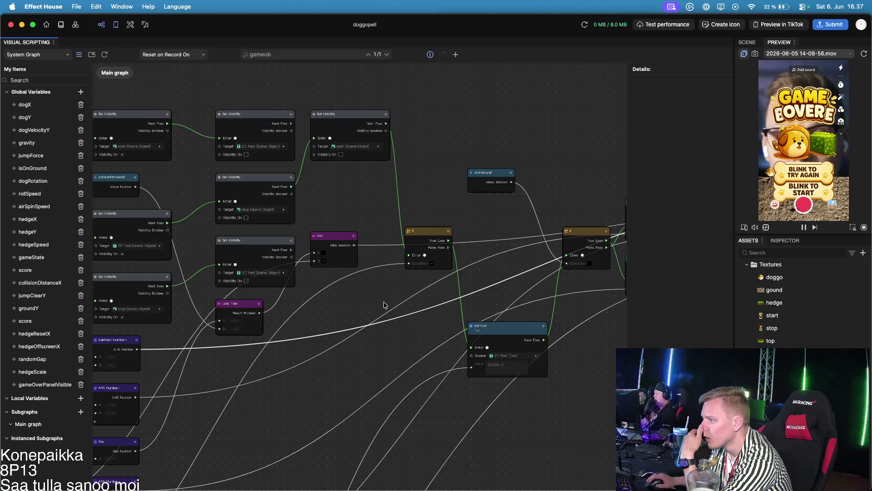
scroll(416, 368, up, 5)
scroll(416, 368, left, 5)
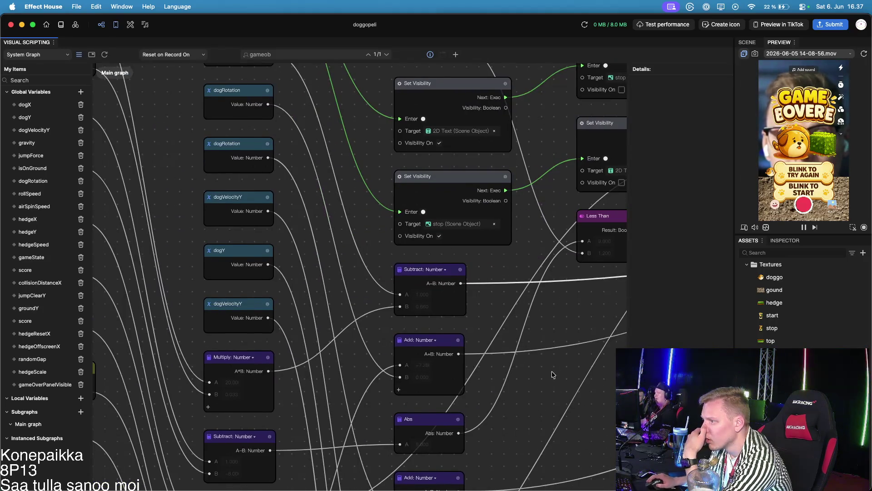
scroll(597, 362, up, 2)
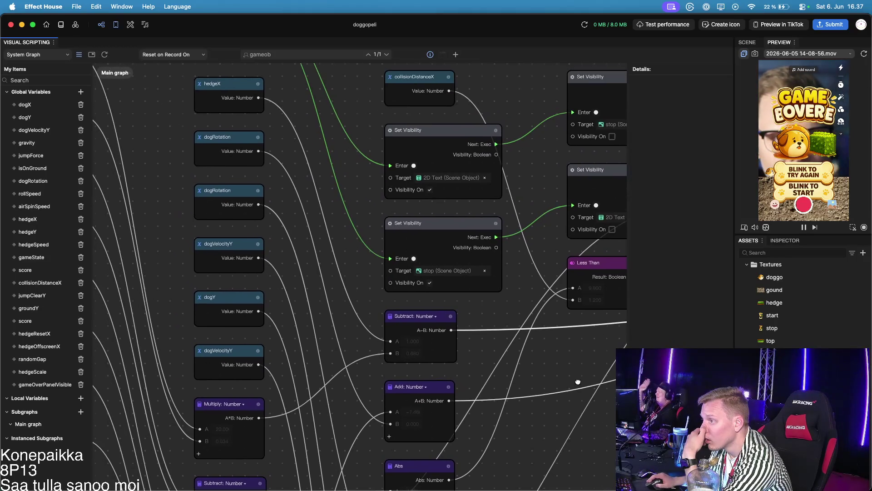
scroll(600, 360, right, 2)
scroll(579, 357, right, 2)
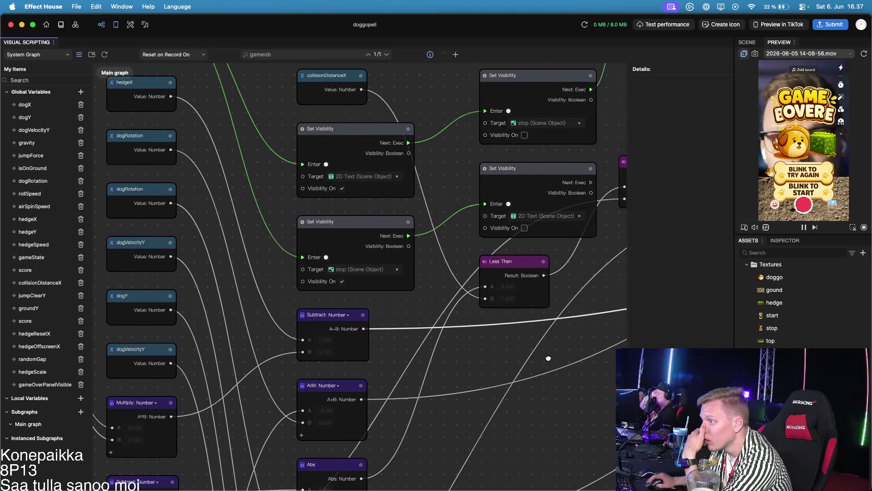
scroll(527, 350, up, 7)
scroll(527, 350, left, 4)
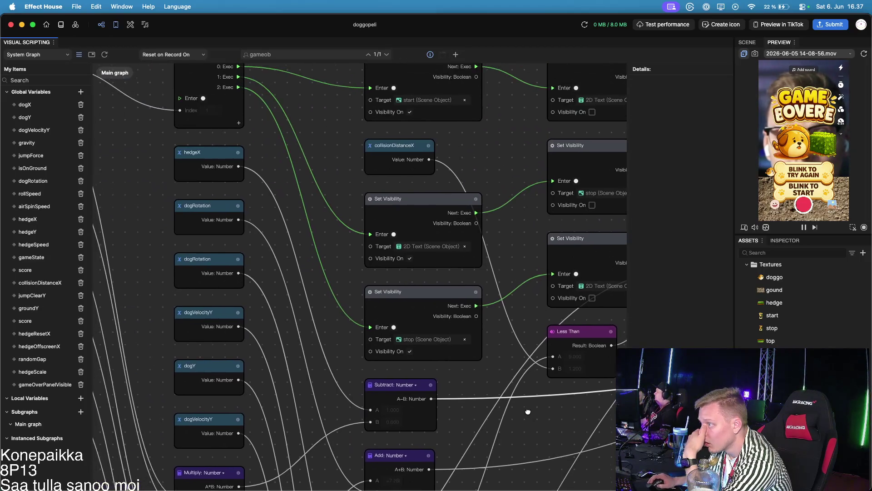
scroll(500, 409, right, 3)
scroll(500, 409, down, 2)
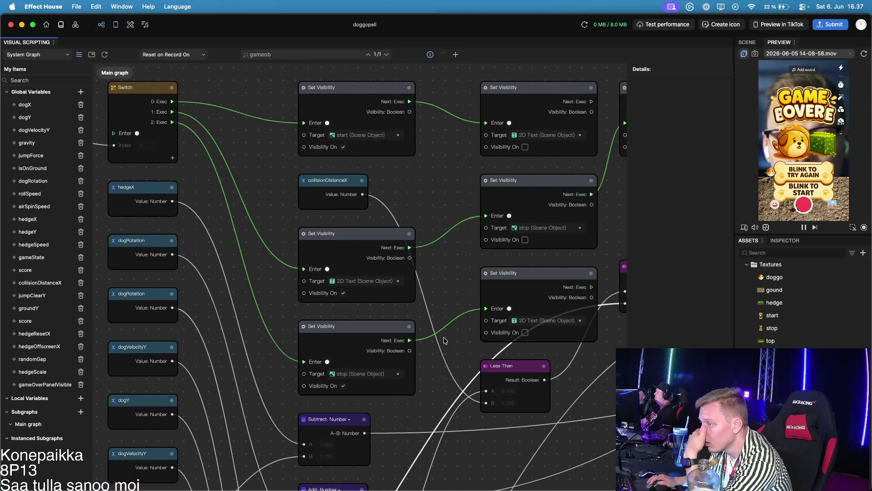
scroll(448, 338, down, 2)
drag(463, 330, 396, 335)
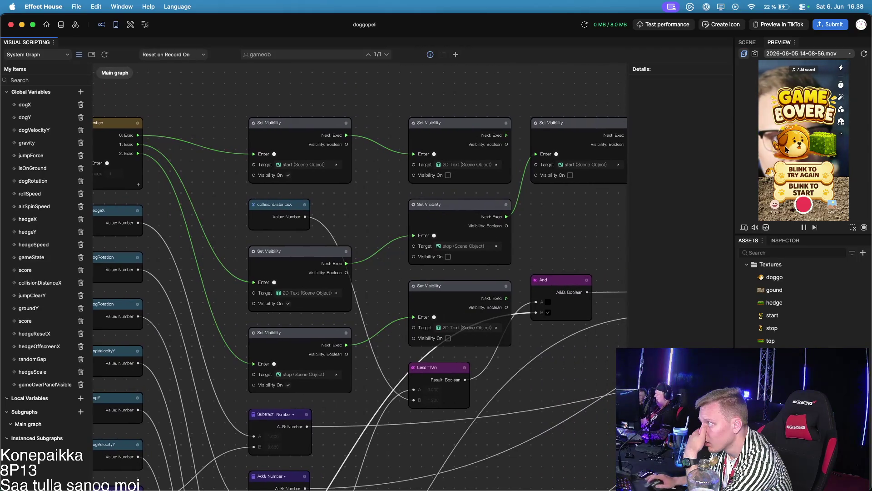
click(753, 43)
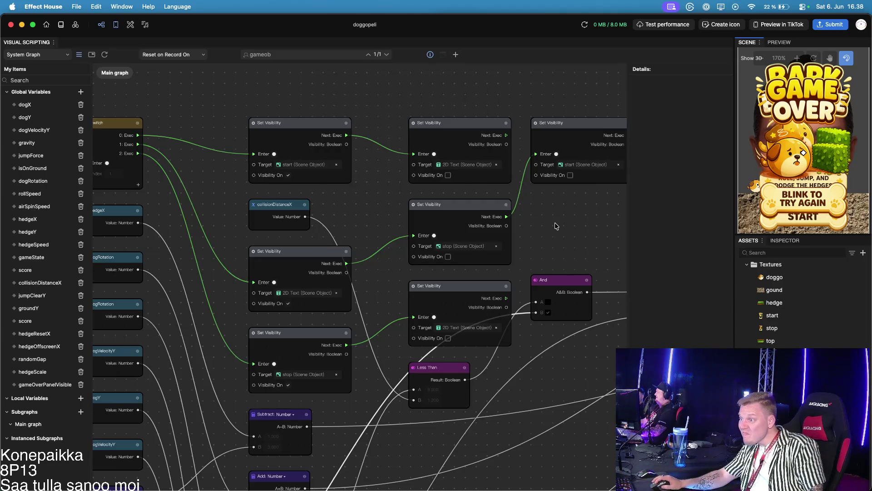
scroll(556, 226, down, 1)
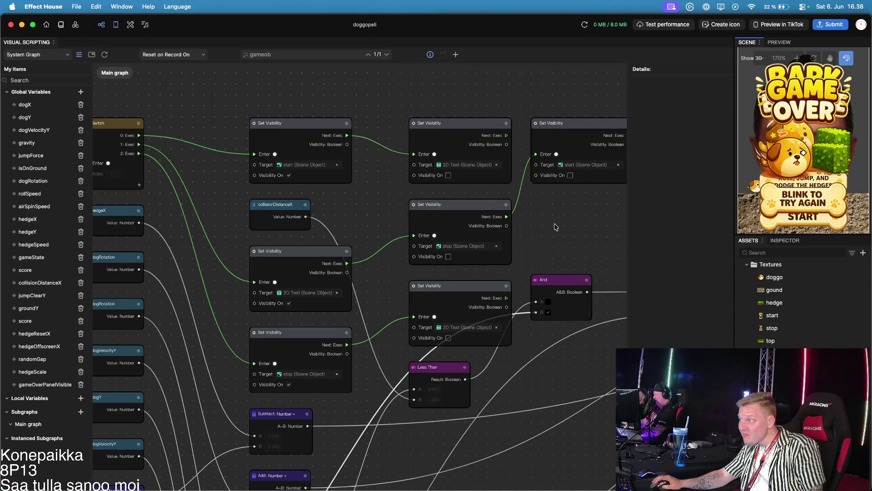
click(785, 241)
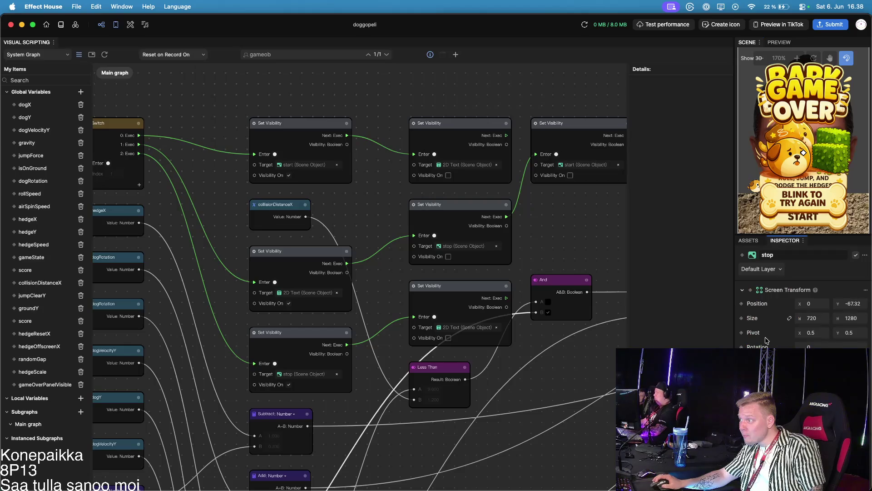
click(747, 241)
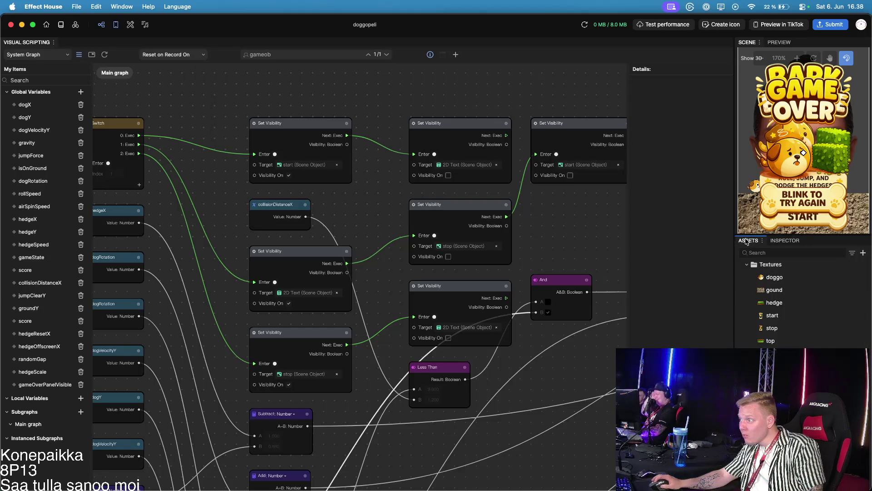
click(779, 42)
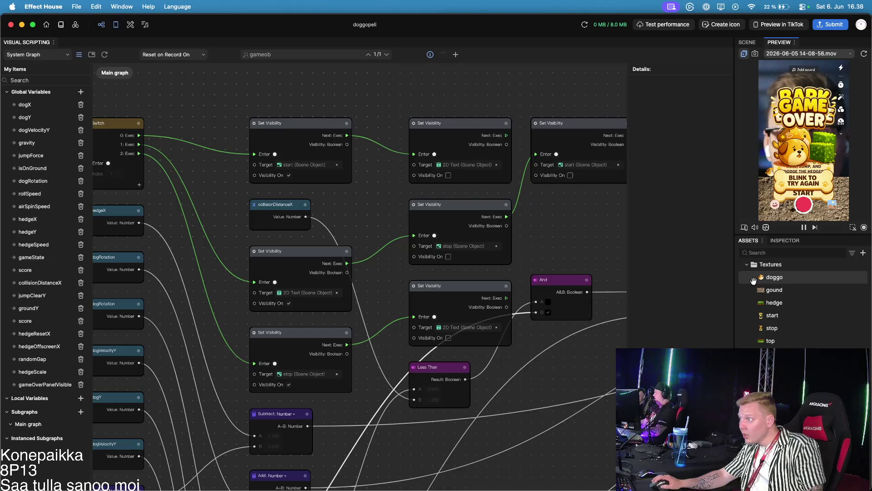
drag(226, 249, 293, 246)
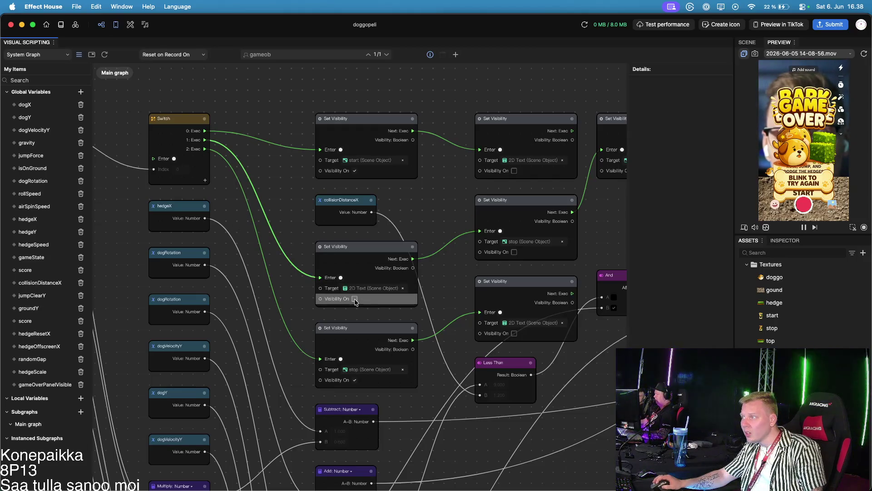
Step: Start a recorded test run of Bark Bounce using the record button below the Preview
click(803, 204)
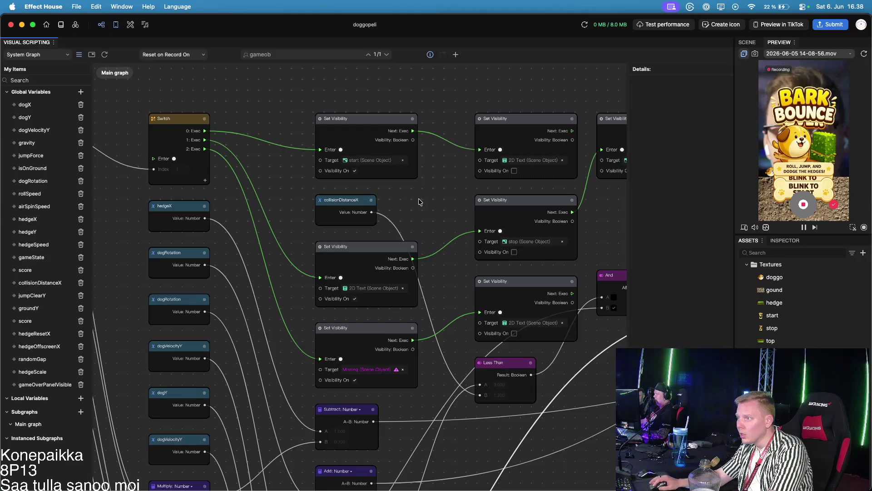
scroll(485, 159, down, 5)
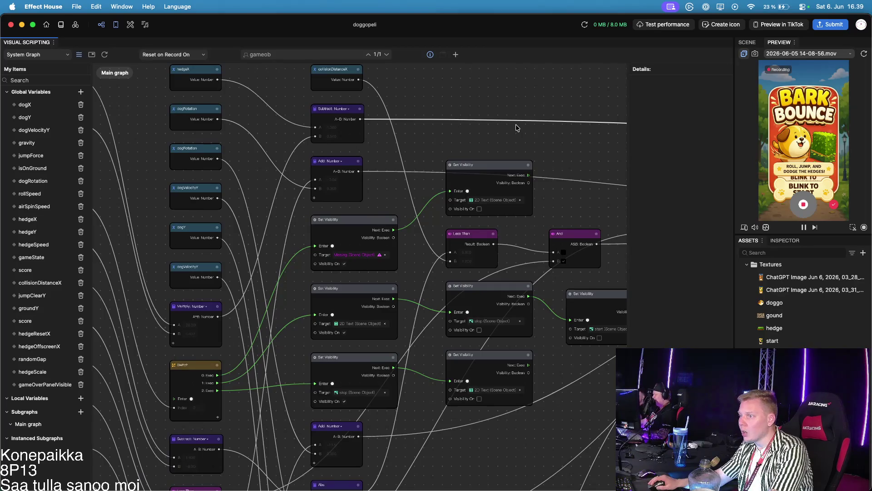
Step: Remove the old start texture from Textures while playing the game preview
scroll(477, 120, down, 2)
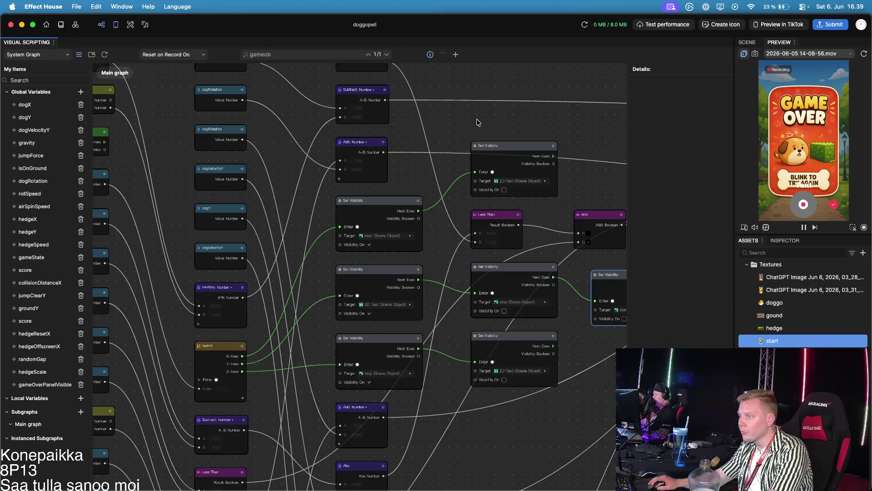
mouse_move(476, 119)
mouse_down()
mouse_move(545, 182)
mouse_move(546, 168)
mouse_move(513, 151)
mouse_up()
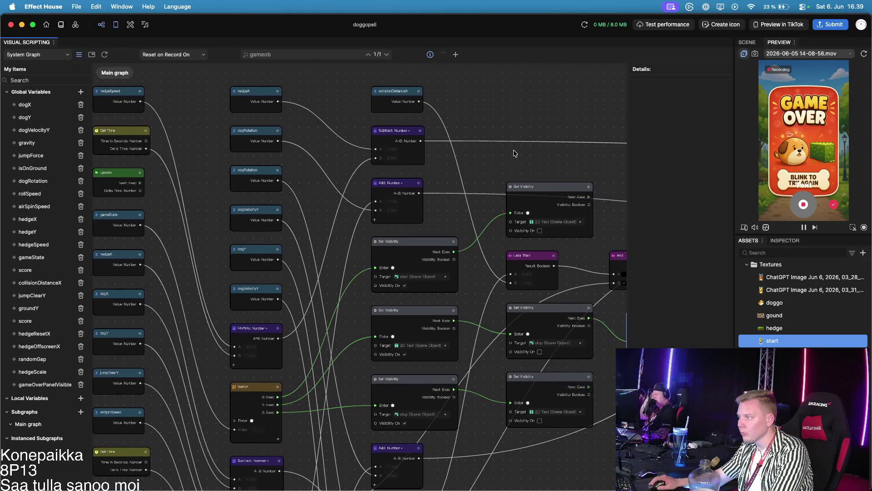
key(ctrl+z)
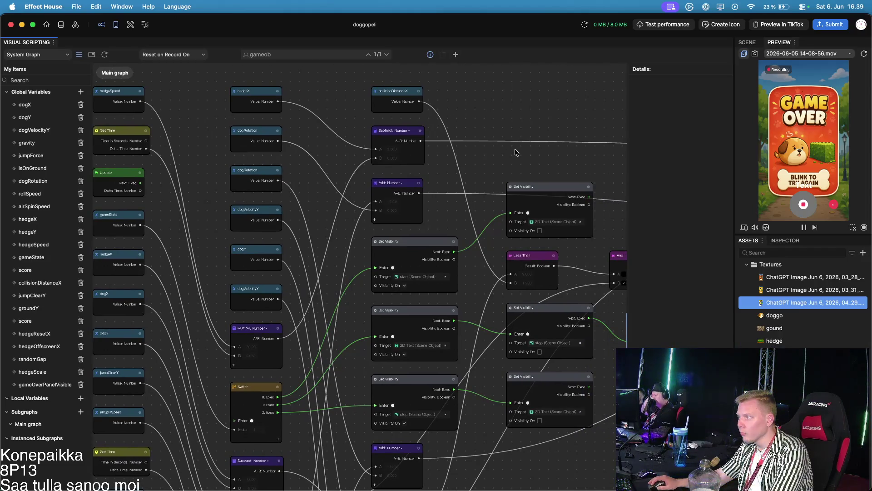
click(803, 226)
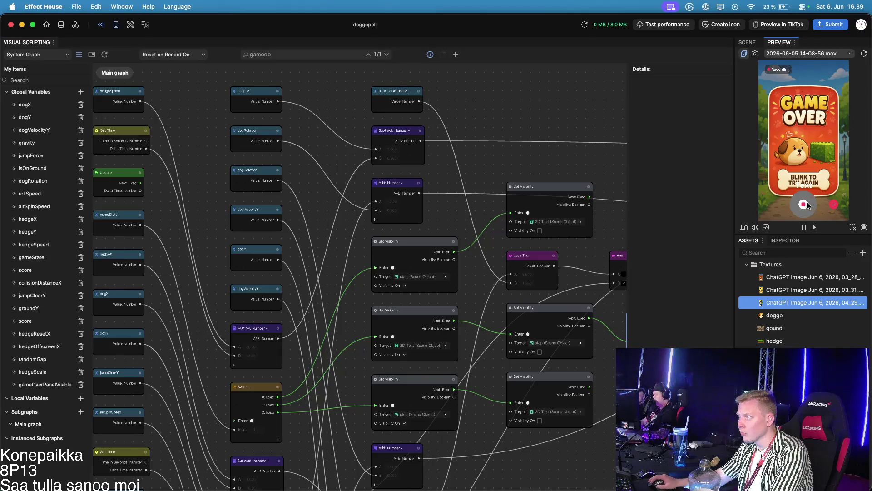
click(780, 151)
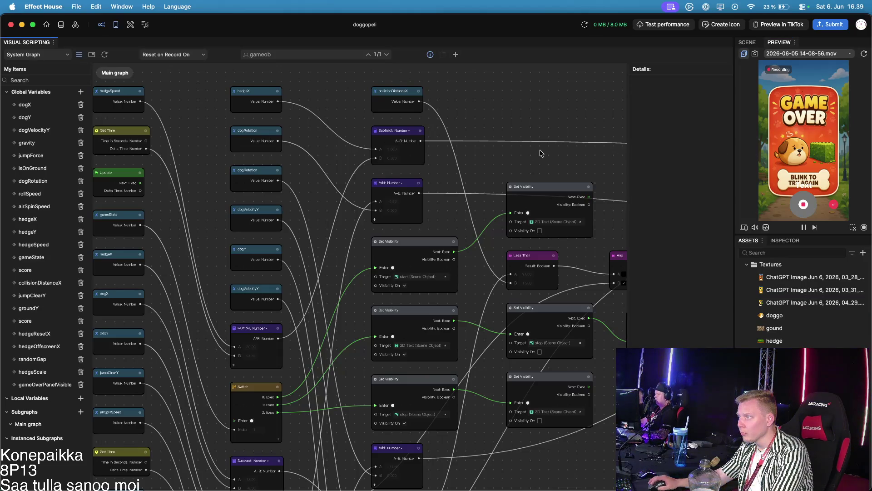
key(ctrl+shift+z)
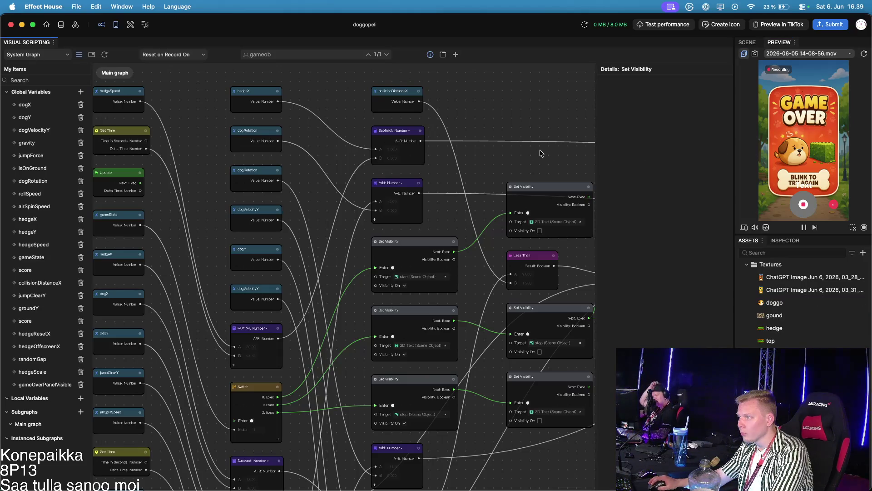
click(812, 185)
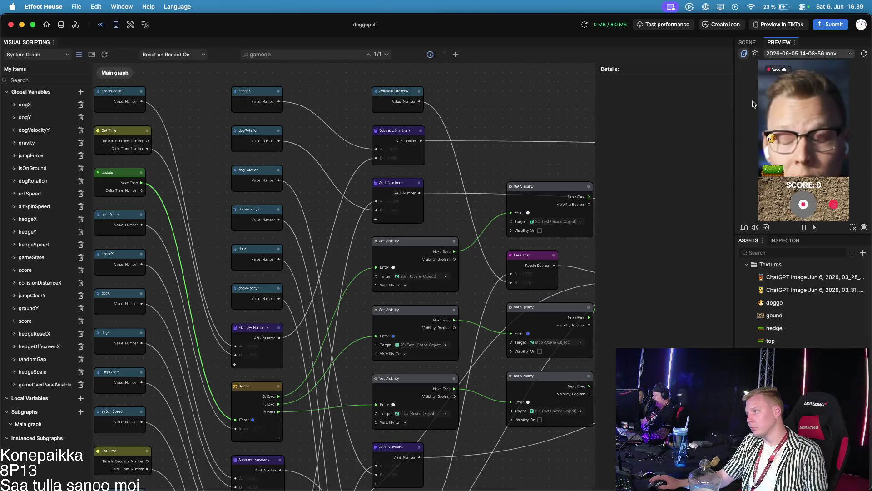
Step: Save the project with File > Save, stop the preview recording and switch to Finder
click(76, 6)
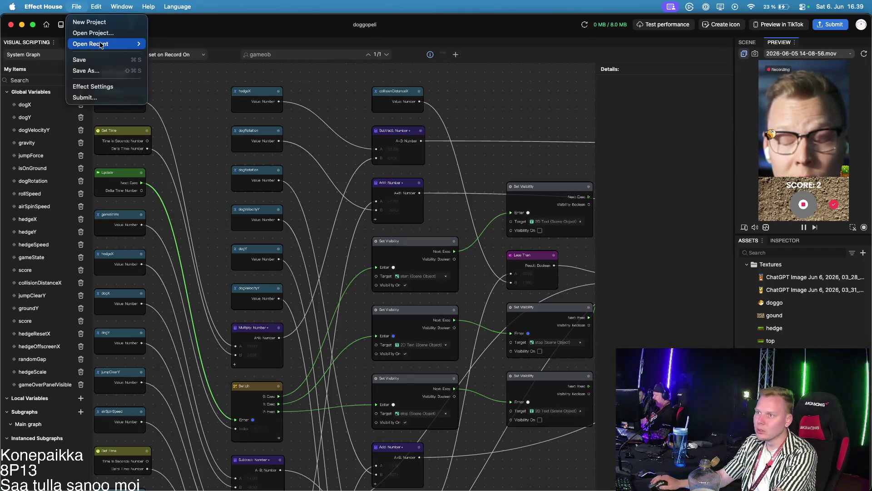
click(103, 63)
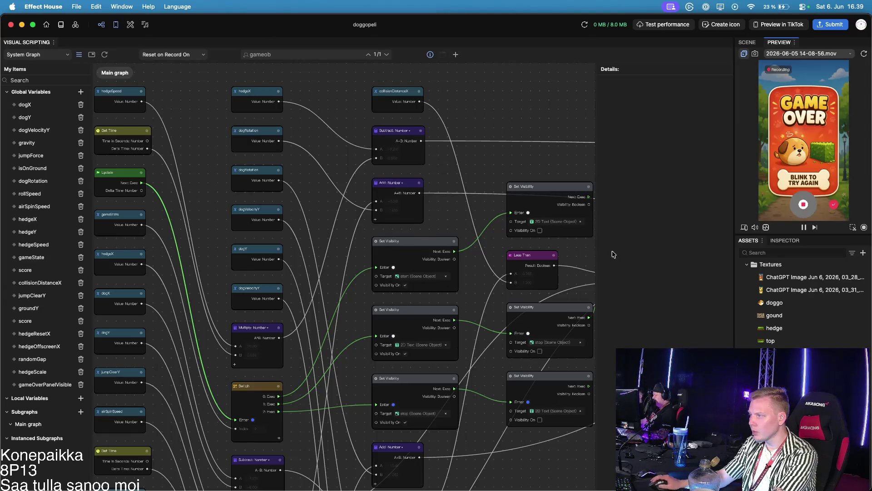
click(803, 210)
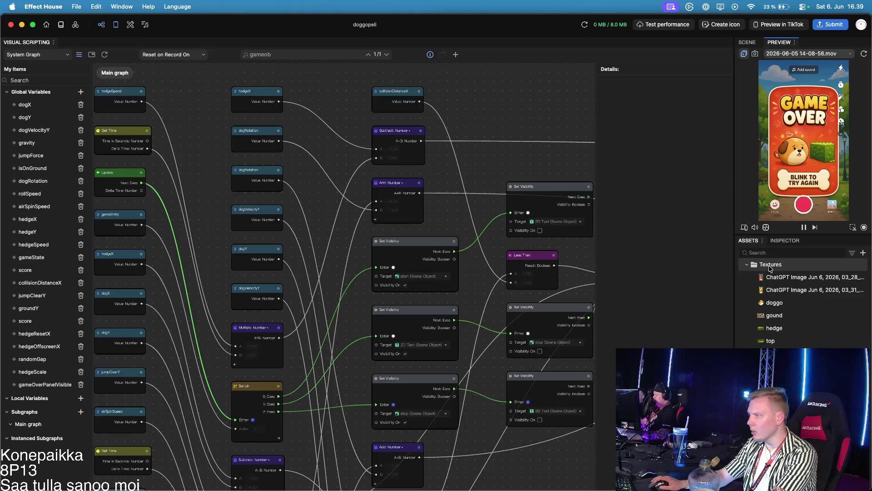
key(super+Tab)
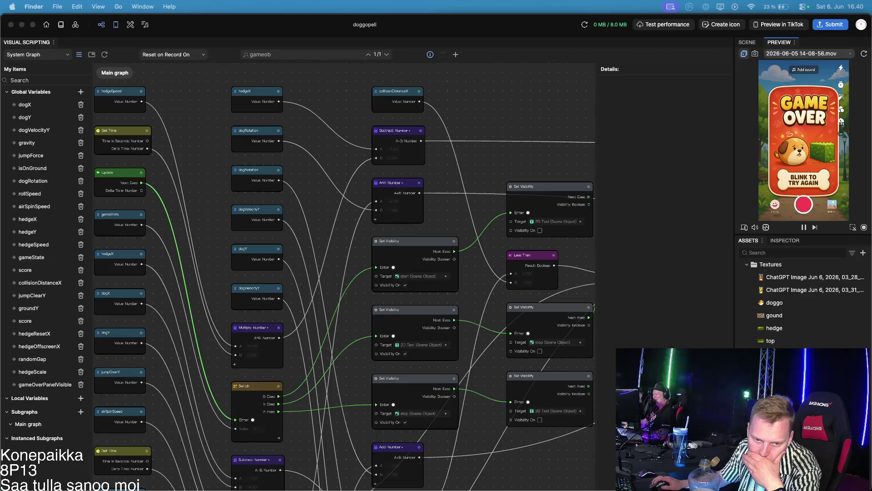
Step: Import the new ChatGPT start-screen image from Finder into Assets > Textures
mouse_move(0, 153)
mouse_down()
mouse_move(34, 140)
mouse_move(800, 282)
mouse_up()
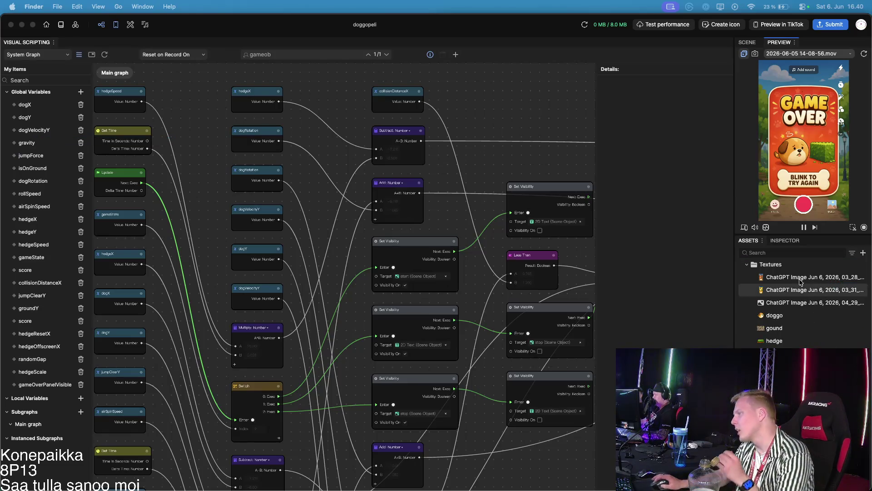
click(803, 303)
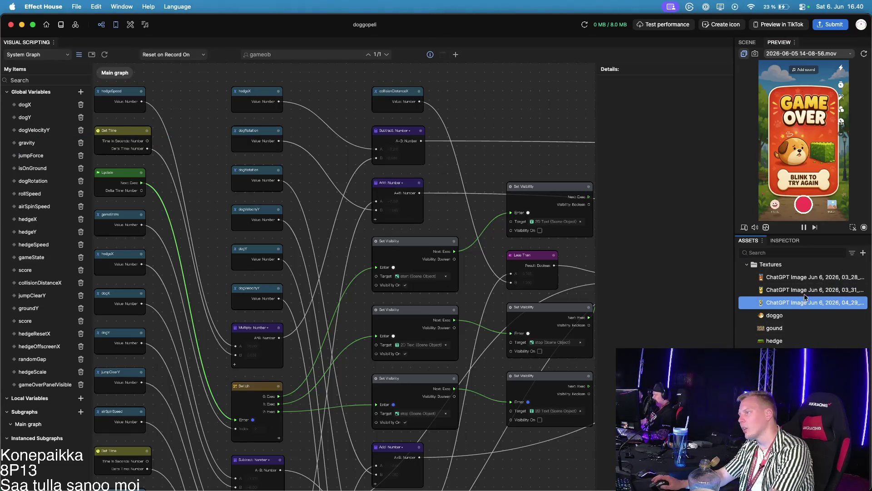
click(747, 42)
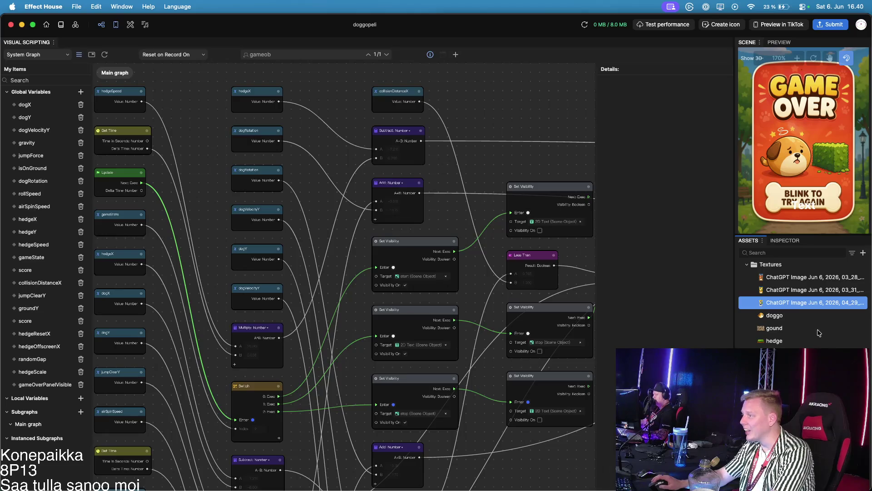
click(755, 219)
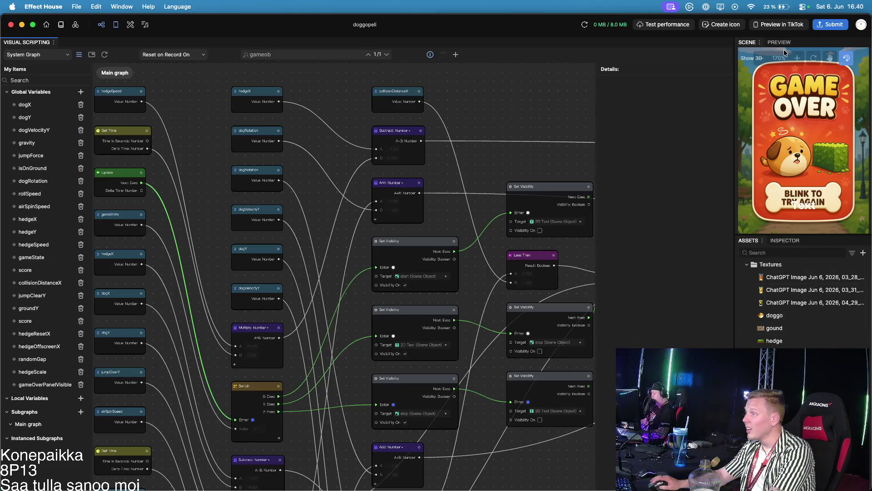
Step: Add a Hierarchy panel through the Scene panel's ⋮ > Add panel menu and select the new texture
click(760, 42)
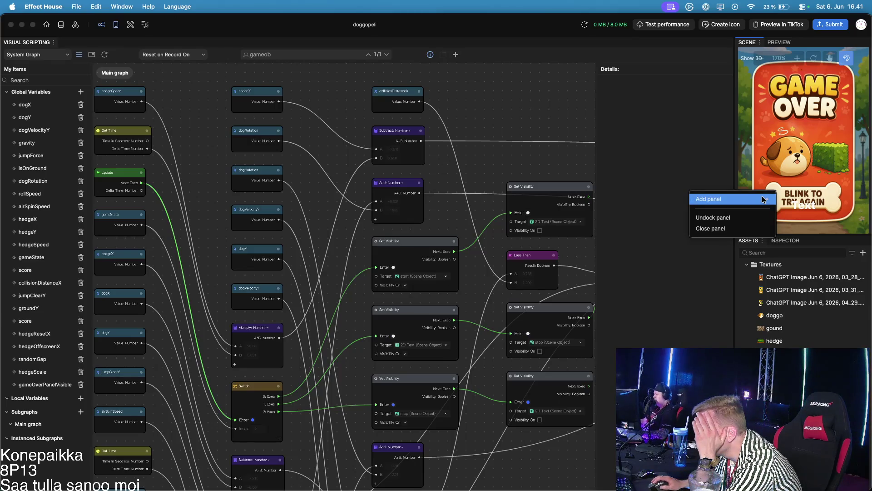
mouse_move(746, 198)
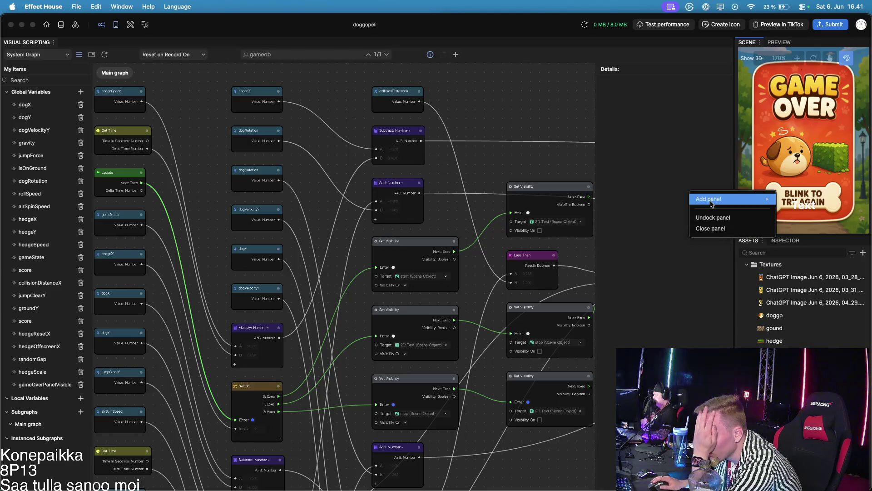
mouse_move(700, 198)
click(661, 201)
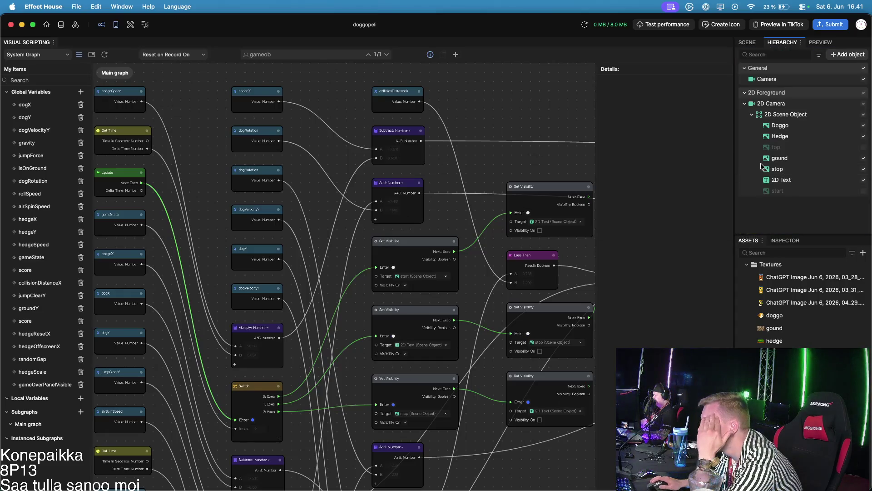
click(794, 305)
Step: Rename the new texture to 'start' and drag it into the scene as start (1)
right_click(794, 305)
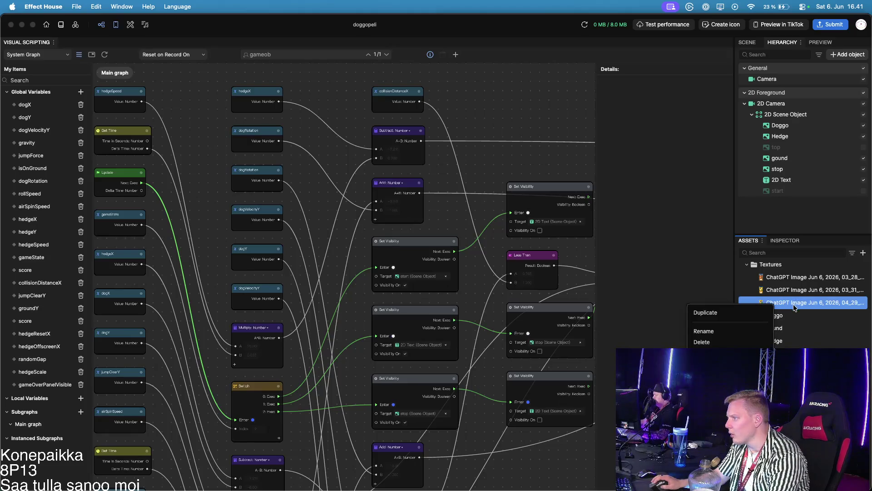
click(745, 332)
text(start)
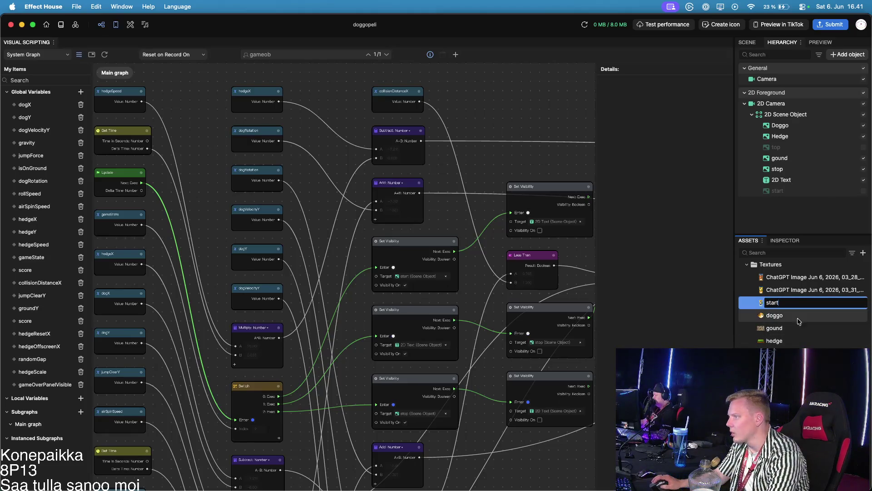
key(Return)
mouse_move(774, 344)
mouse_down()
mouse_move(772, 244)
mouse_move(810, 114)
mouse_up()
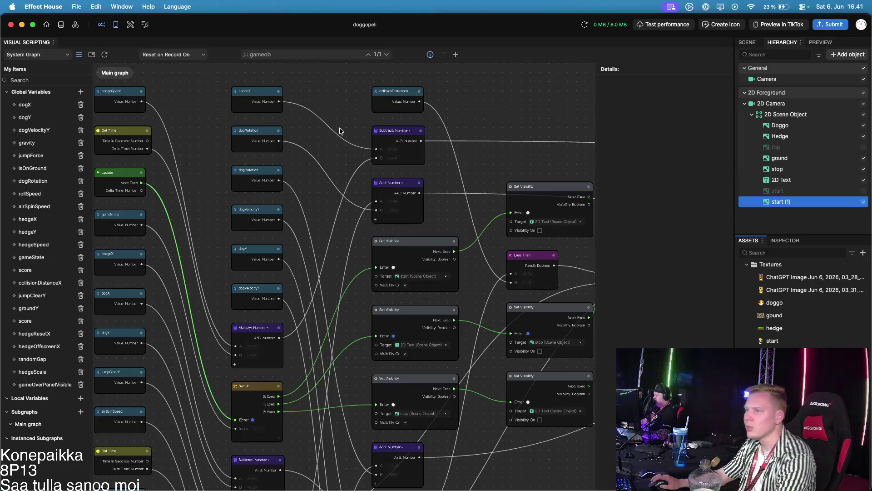
Step: Retarget a Set Visibility node to the start (1) object
drag(321, 211, 433, 173)
scroll(433, 173, right, 8)
scroll(434, 173, down, 4)
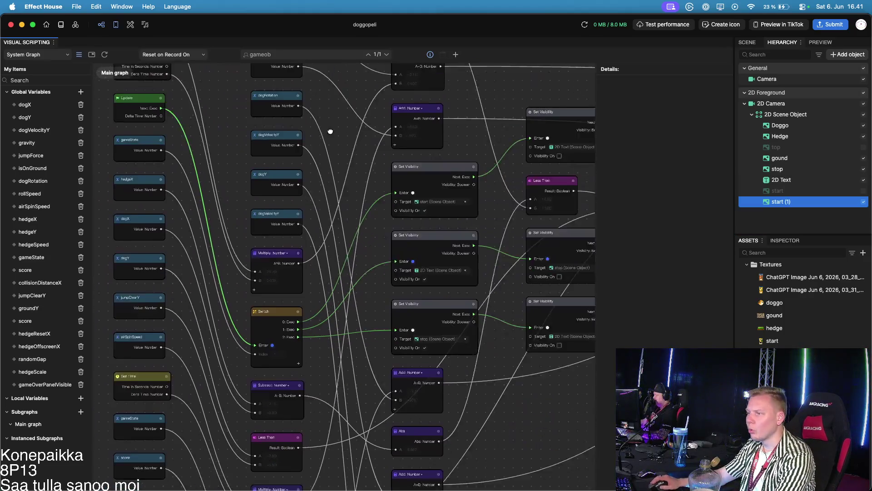
scroll(344, 200, up, 3)
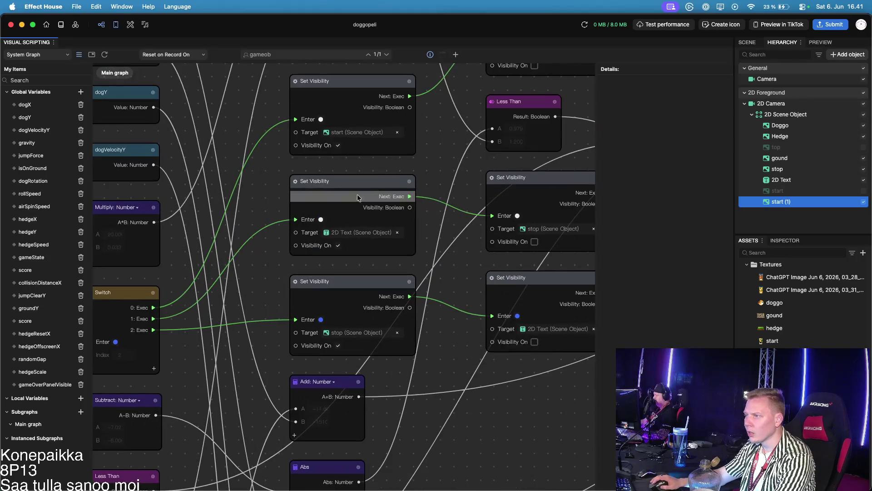
click(747, 41)
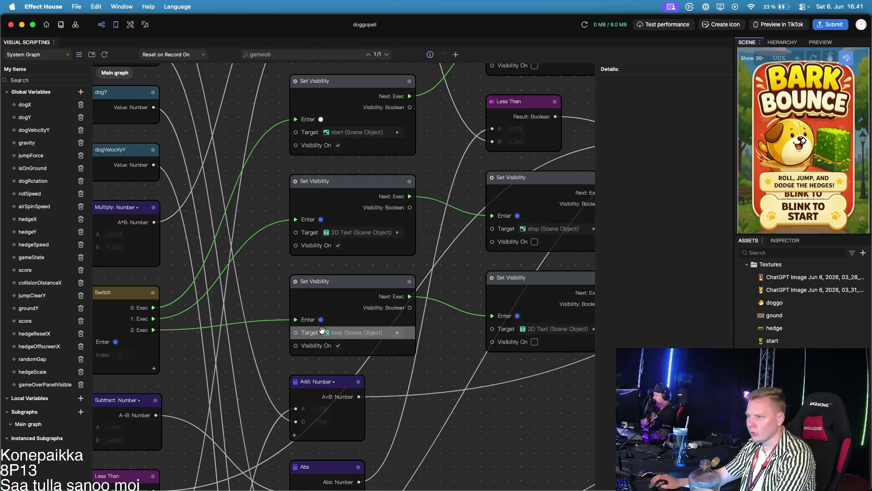
scroll(341, 371, left, 5)
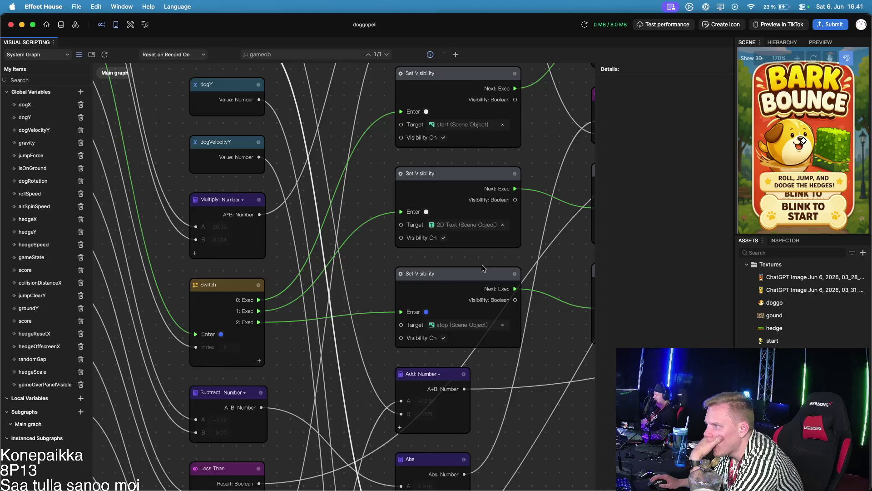
mouse_move(523, 254)
mouse_down()
mouse_move(431, 359)
mouse_move(438, 353)
mouse_up()
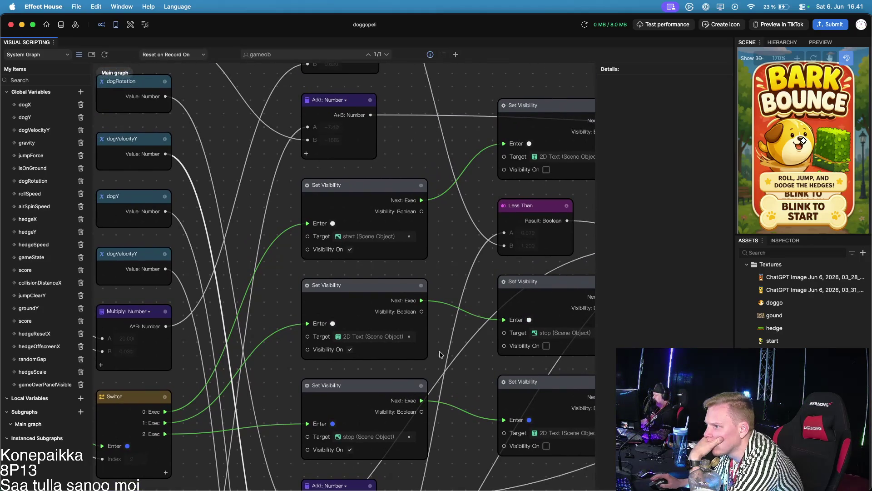
click(400, 236)
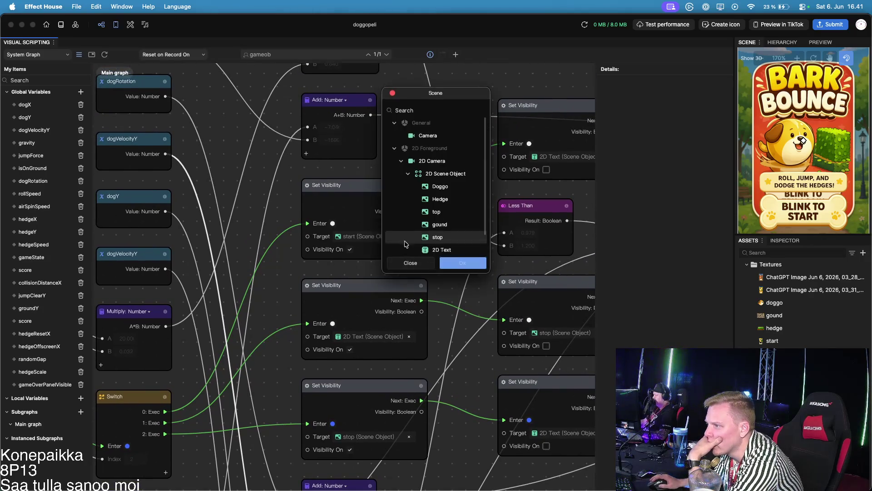
scroll(463, 213, down, 2)
click(454, 243)
click(463, 263)
Step: Delete one stop Set Visibility node and reconnect the exec wire to the next node's Enter
scroll(463, 224, right, 5)
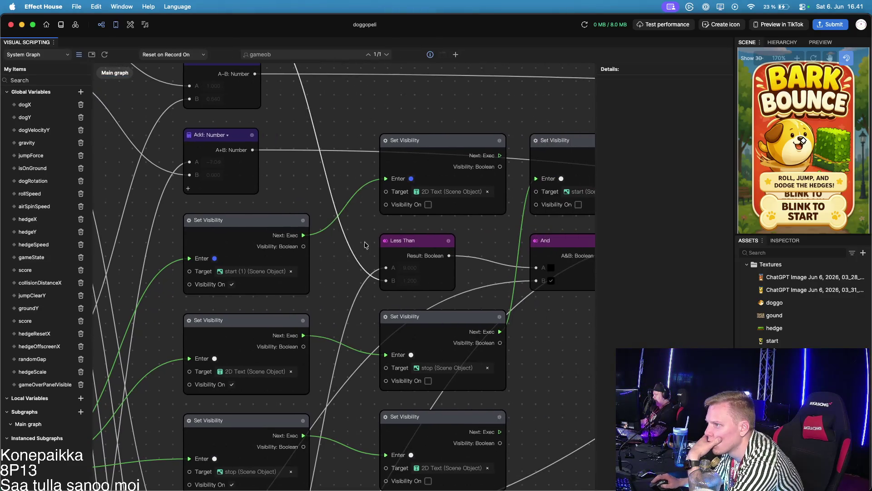
click(460, 143)
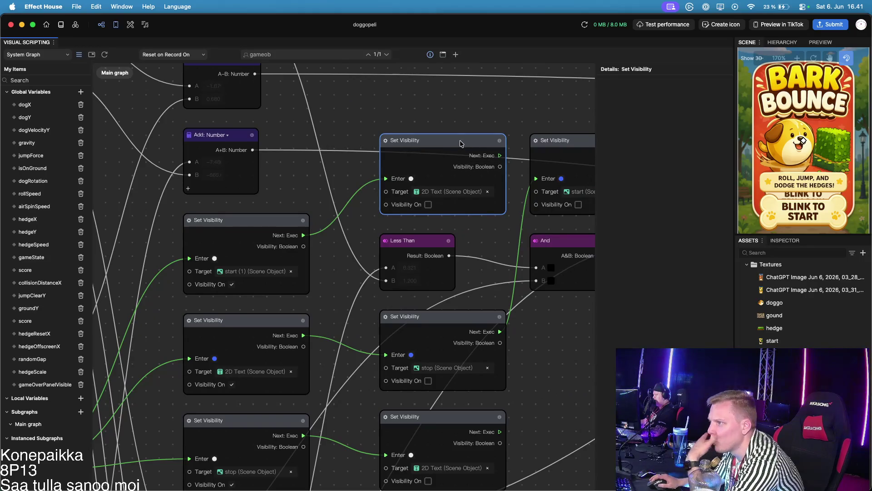
scroll(486, 107, down, 6)
scroll(486, 107, left, 3)
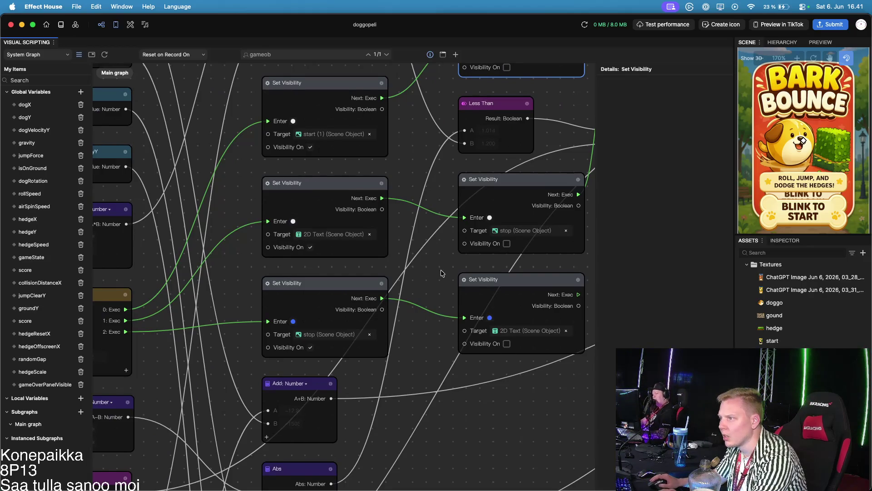
scroll(434, 271, right, 5)
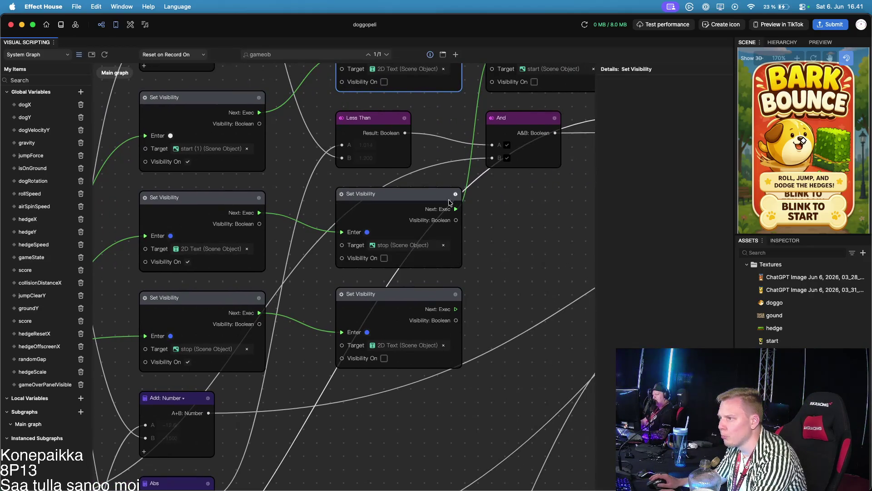
click(406, 204)
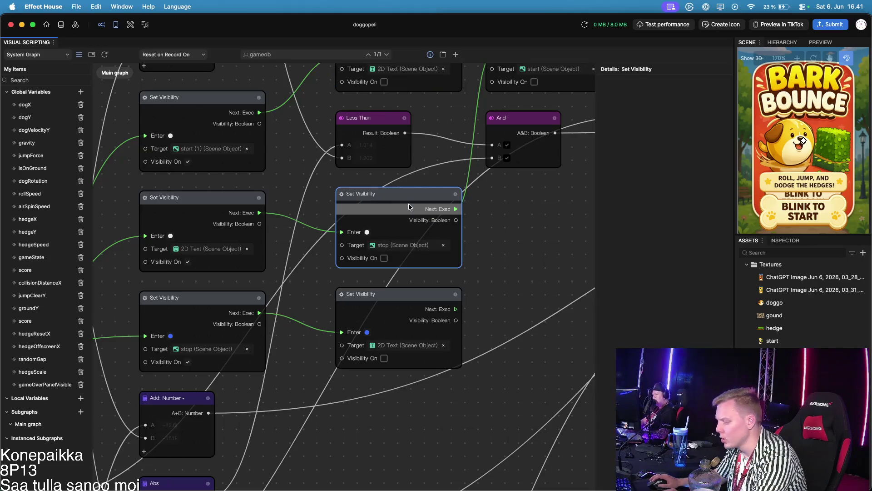
scroll(494, 242, up, 3)
scroll(494, 242, right, 4)
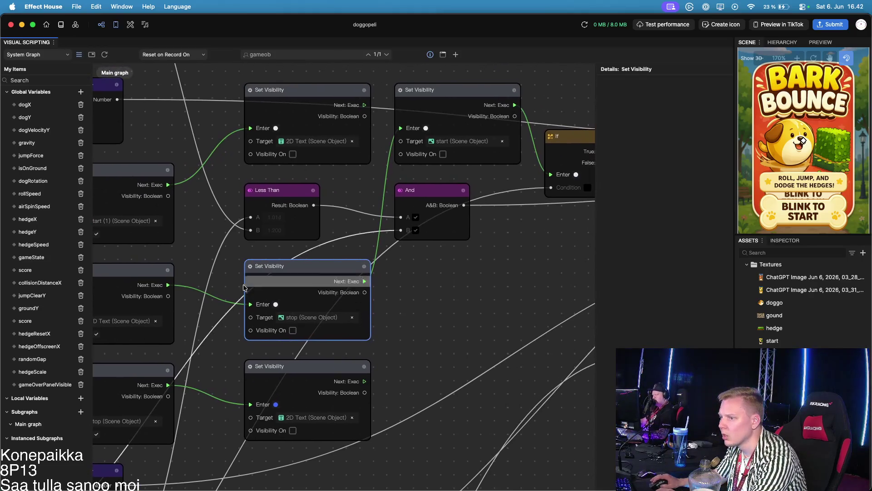
key(BackSpace)
drag(422, 259, 426, 128)
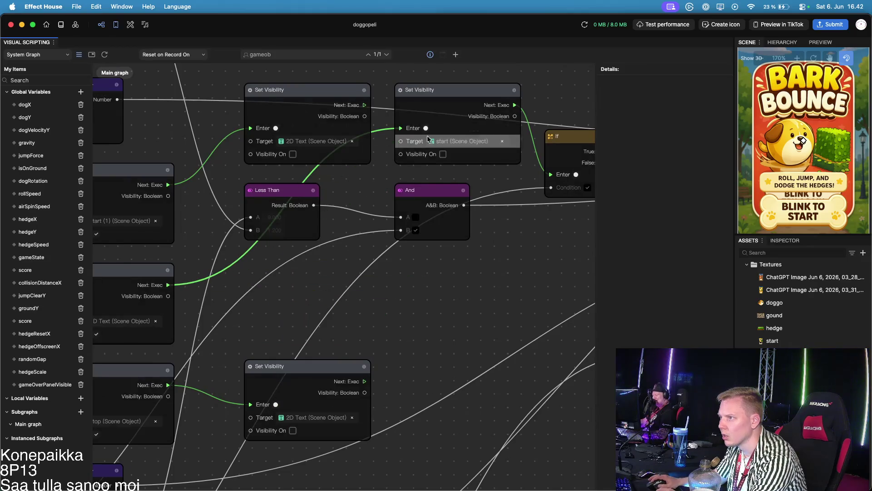
drag(499, 294, 409, 284)
Step: Delete the other stop visibility node and wire Switch output 2 to the 2D Text visibility node
scroll(409, 284, down, 5)
scroll(315, 368, left, 8)
scroll(477, 345, left, 5)
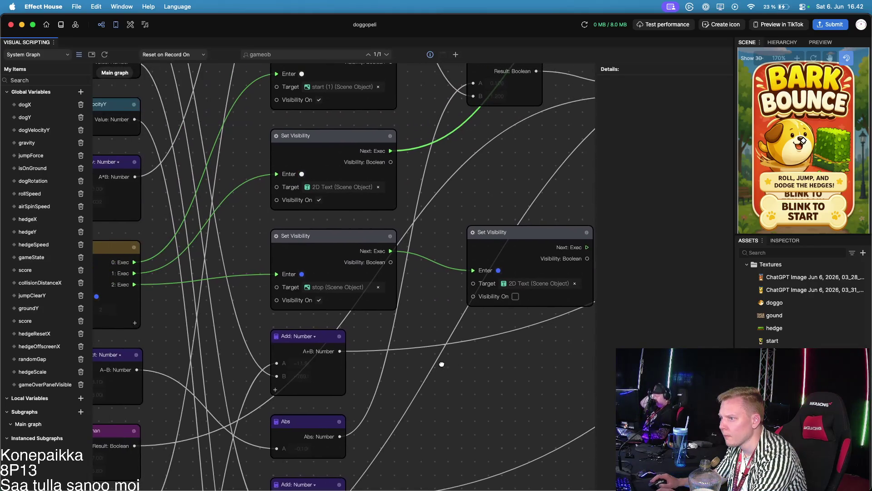
click(359, 241)
key(BackSpace)
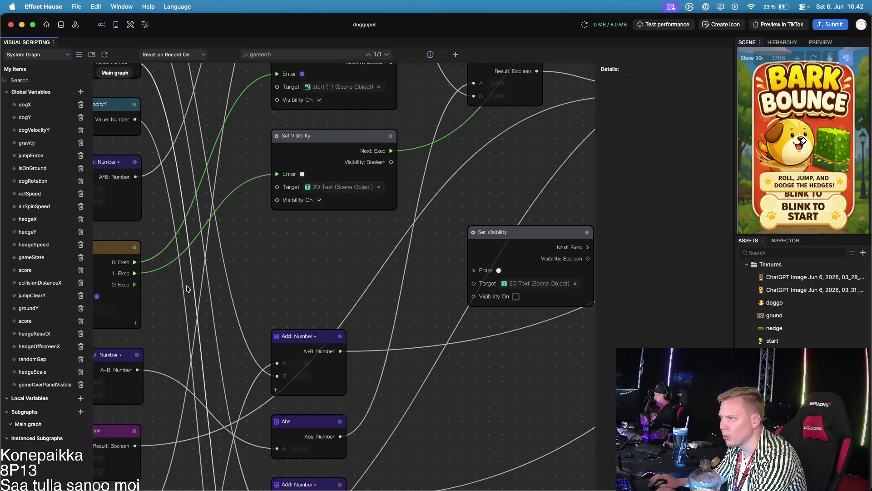
drag(134, 284, 471, 273)
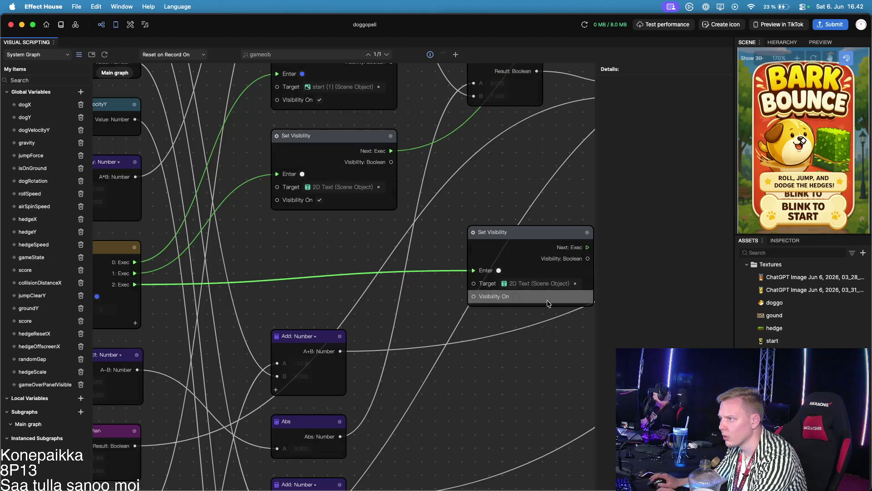
Step: Paste a new Set Visibility node after the Switch and target it at start (1)
scroll(499, 370, down, 5)
drag(240, 354, 420, 381)
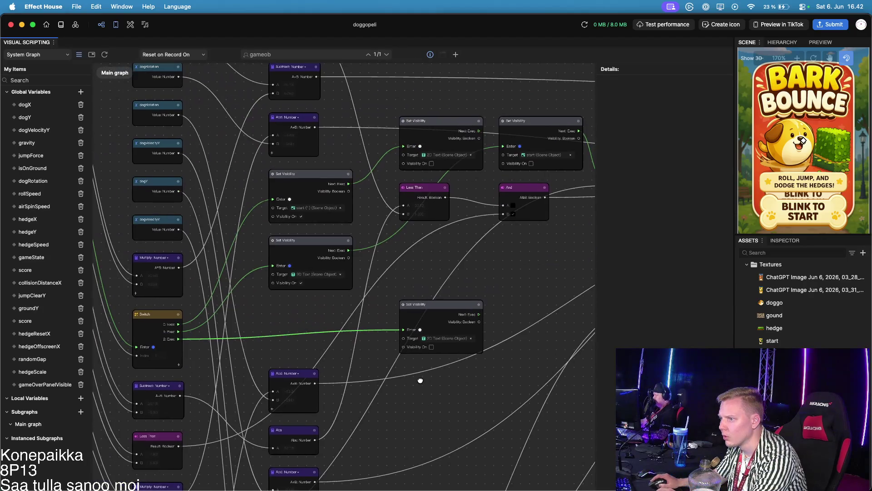
scroll(420, 380, left, 5)
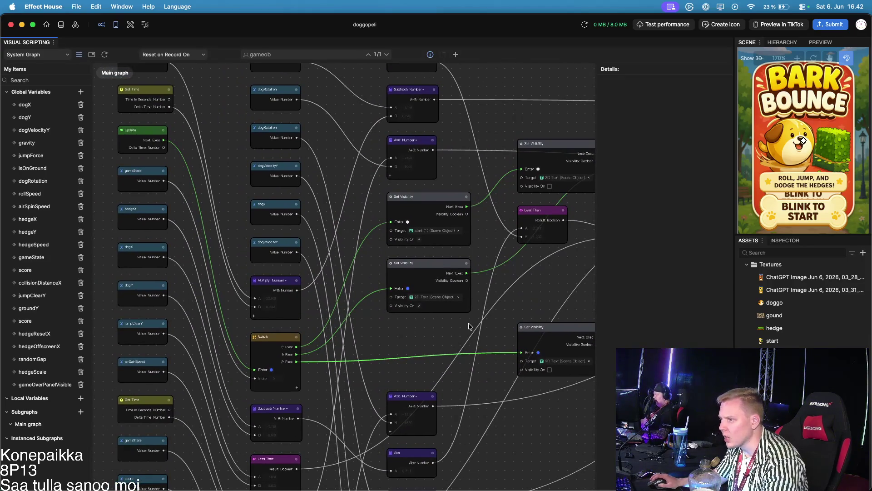
key(ctrl+v)
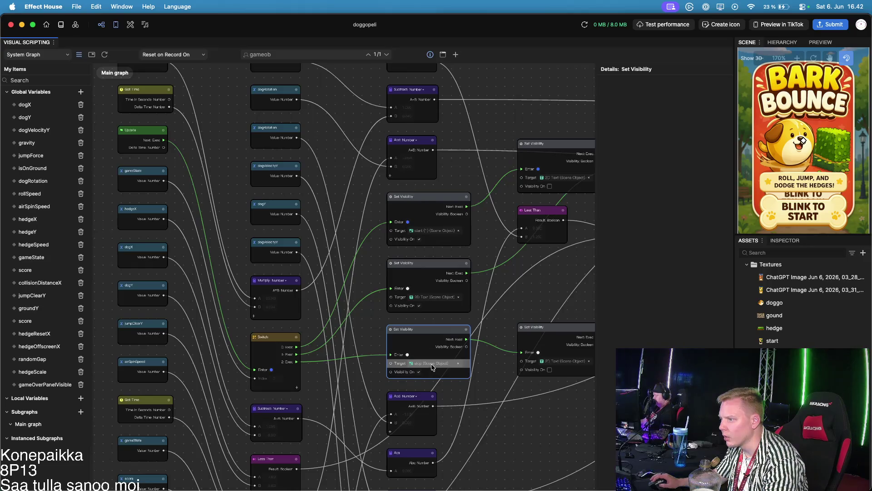
click(432, 363)
click(456, 262)
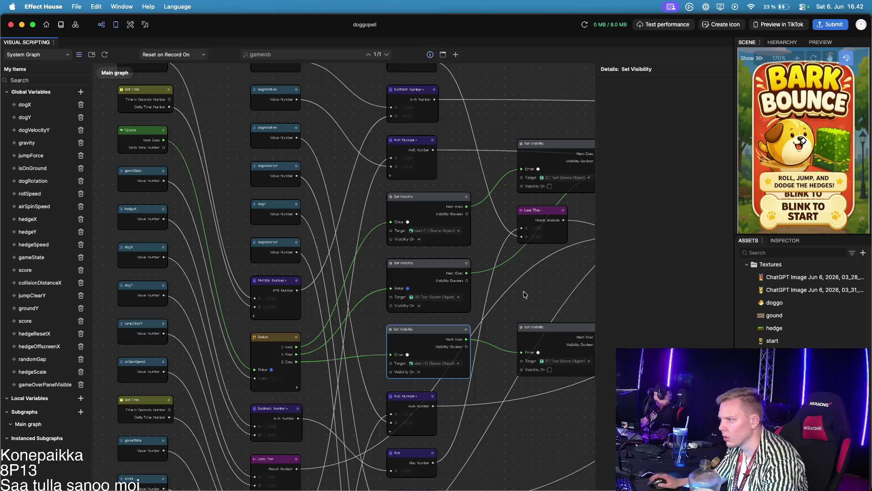
scroll(525, 294, right, 3)
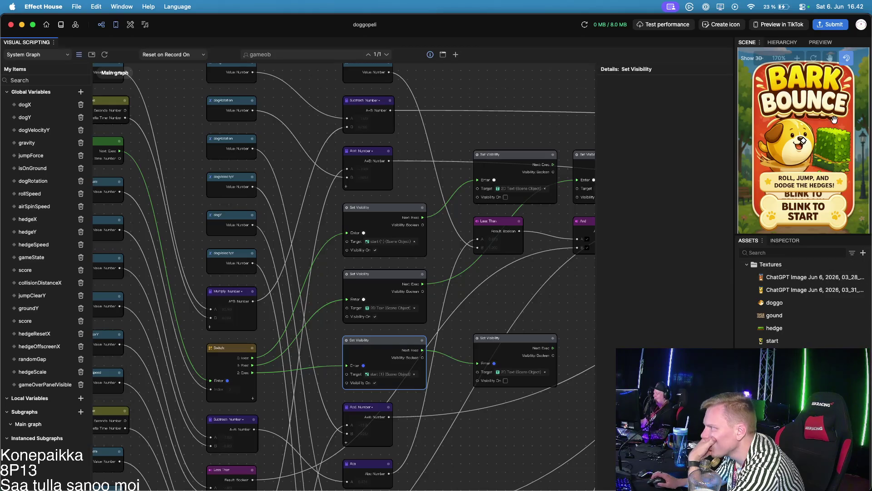
click(782, 41)
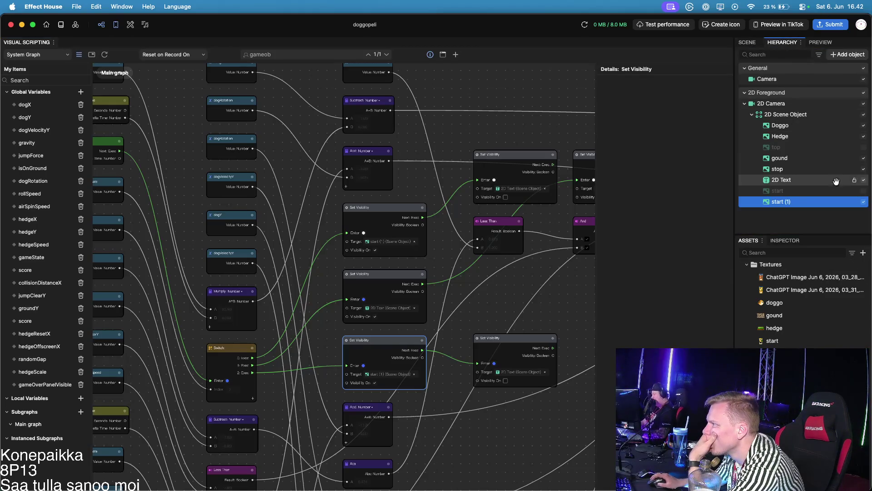
Step: Uncheck the stop object's visibility in the Hierarchy, check the scene, then bring up Preview
click(863, 168)
click(800, 169)
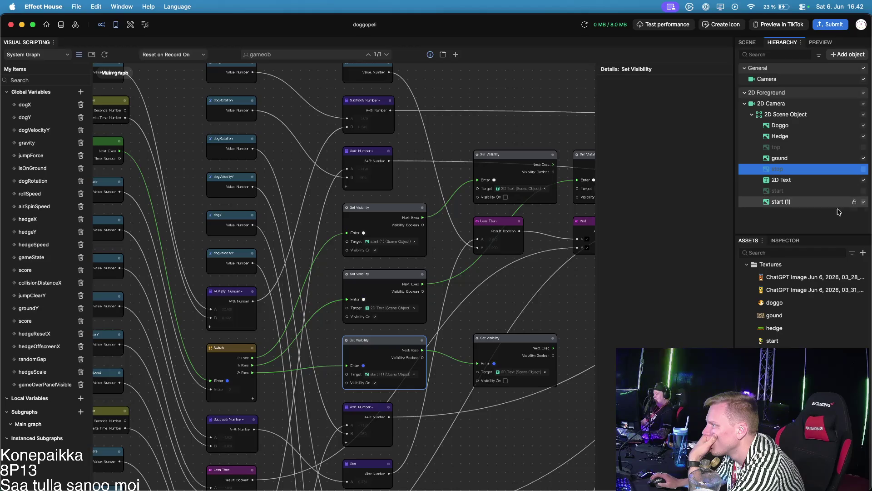
click(749, 42)
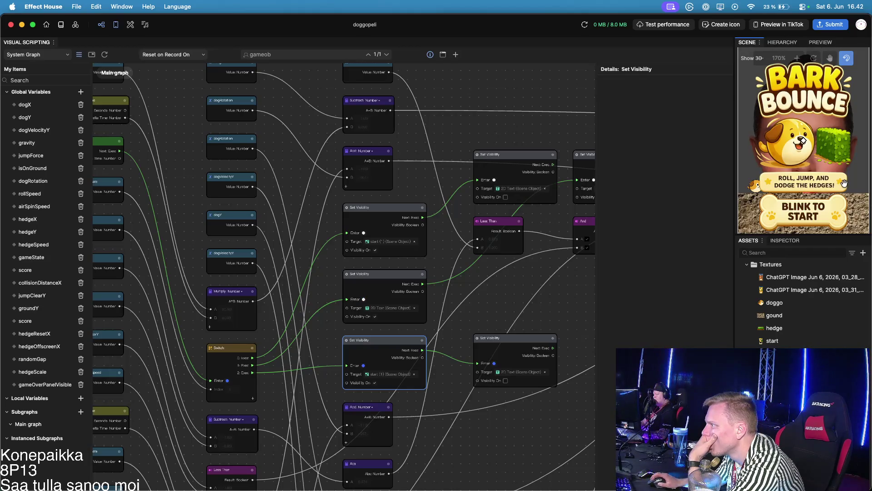
click(782, 42)
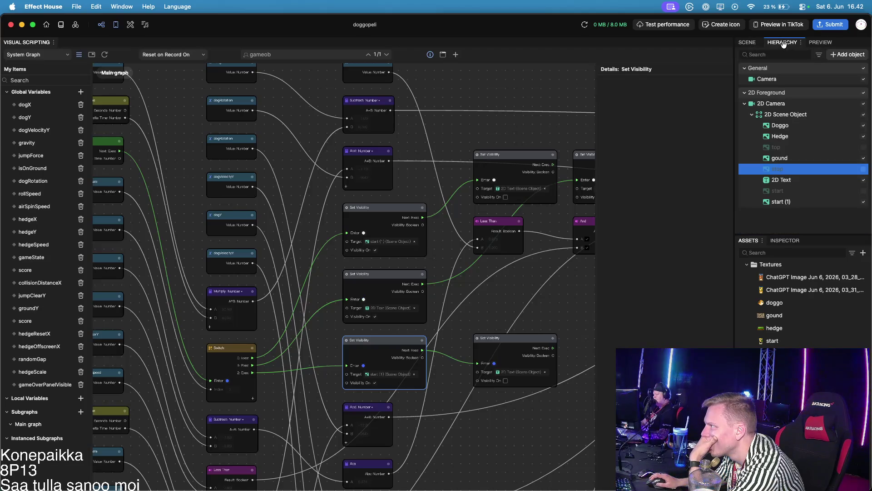
click(749, 42)
click(820, 42)
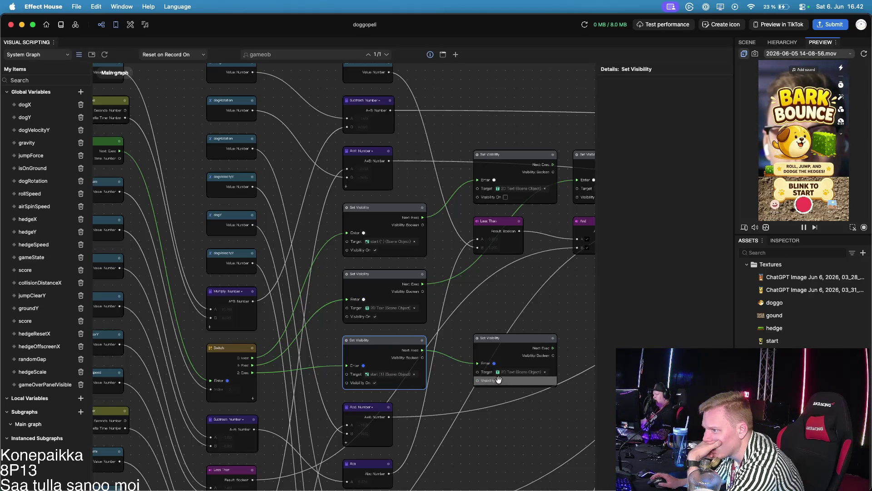
Step: Nudge the middle Set Visibility node and set its Target to start (1)
drag(393, 276, 399, 275)
scroll(446, 282, right, 5)
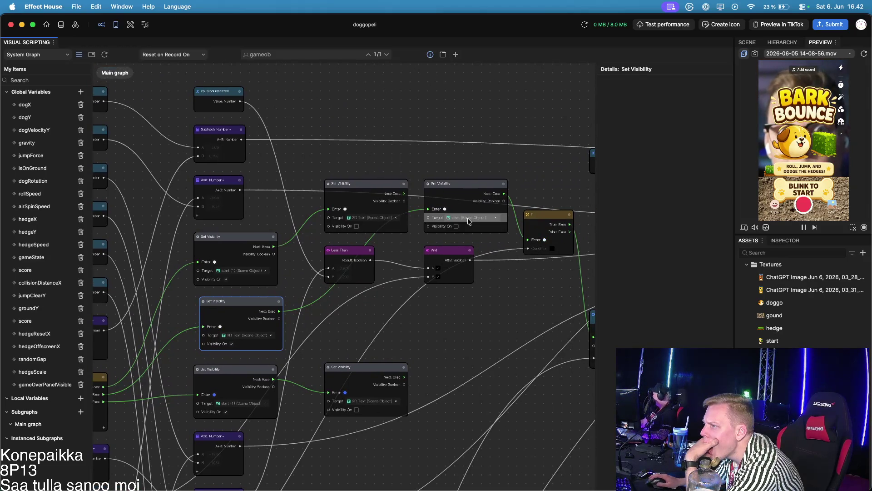
click(471, 220)
scroll(470, 221, down, 3)
click(468, 250)
click(467, 266)
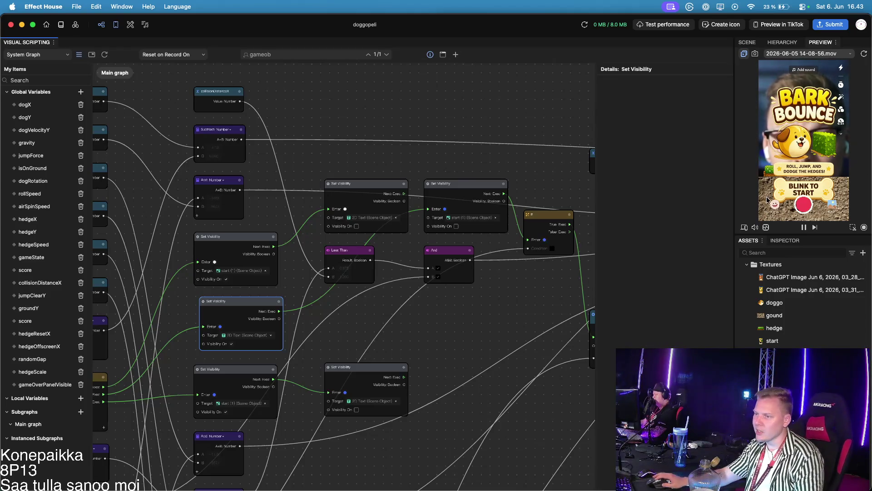
Step: Inspect the Facial Movement dropdown on Facial Movement Detection, leaving Eye Blink Either unchanged
scroll(491, 279, down, 3)
scroll(424, 263, down, 10)
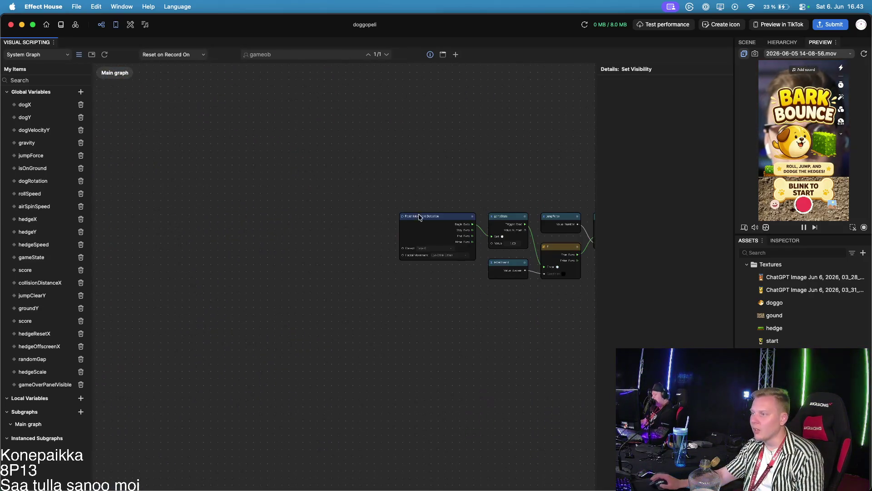
scroll(430, 240, up, 5)
click(490, 282)
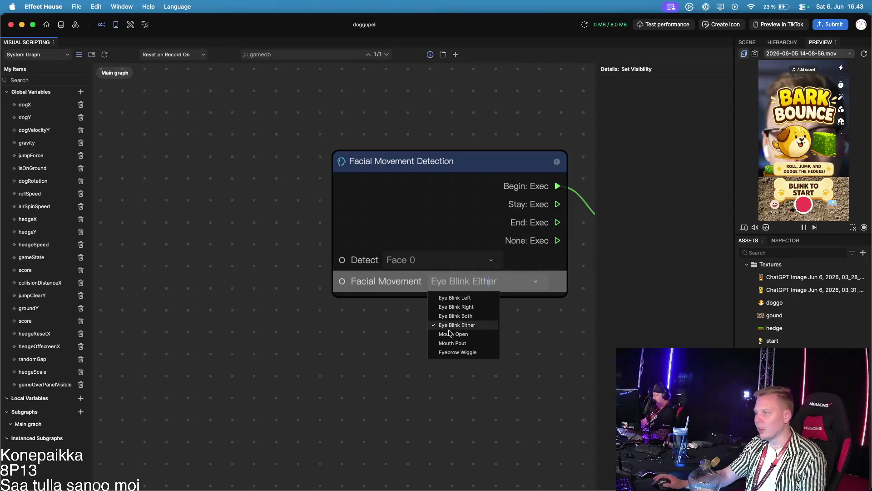
click(315, 312)
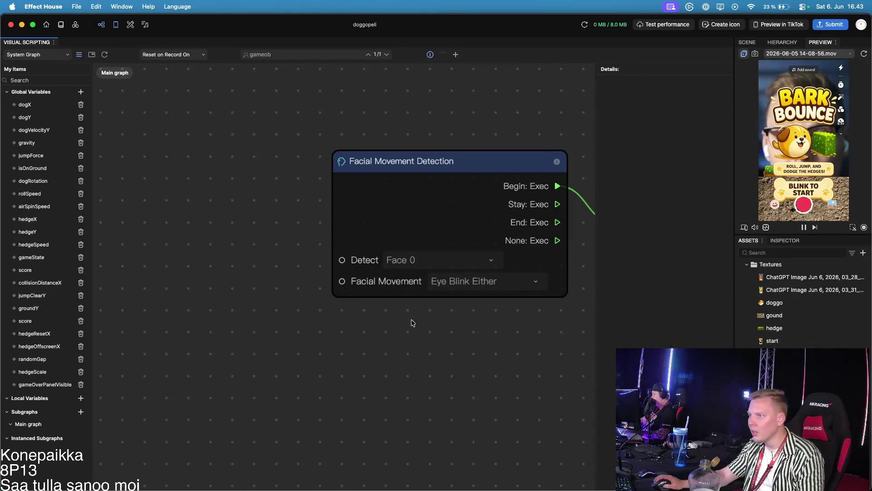
Step: Switch the Facial Movement trigger from Eye Blink Either to Mouth Open and use Preview in TikTok
click(460, 281)
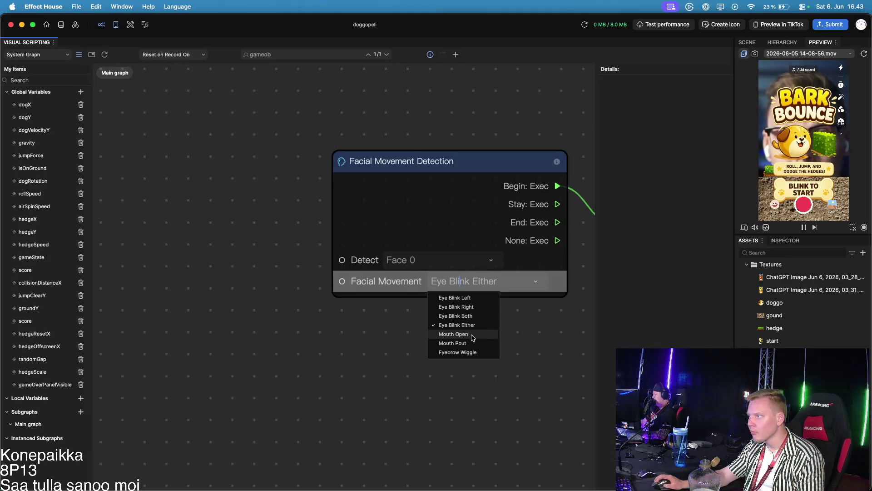
click(472, 337)
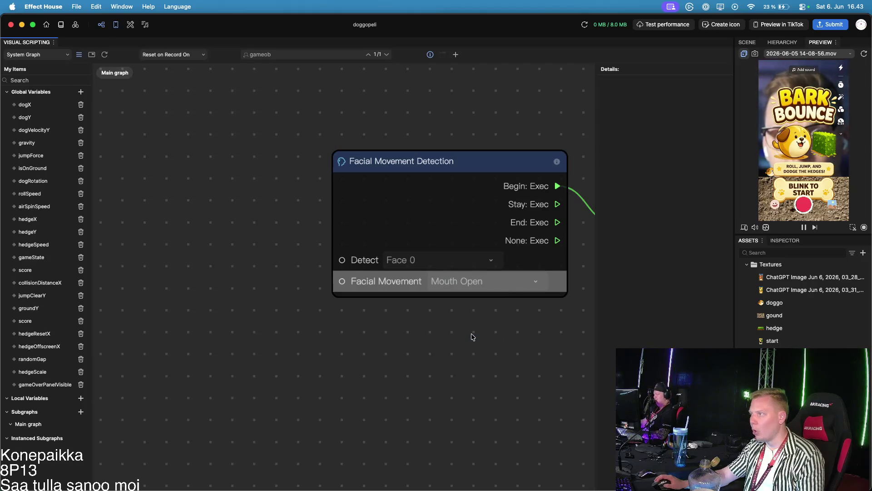
click(779, 24)
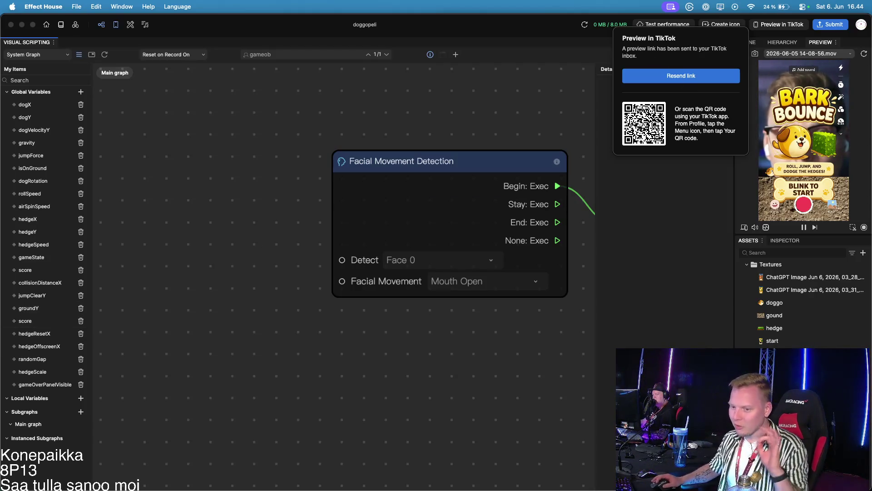
Step: Dismiss the TikTok preview popup, pan the graph to the jump nodes, and select the start texture
key(Escape)
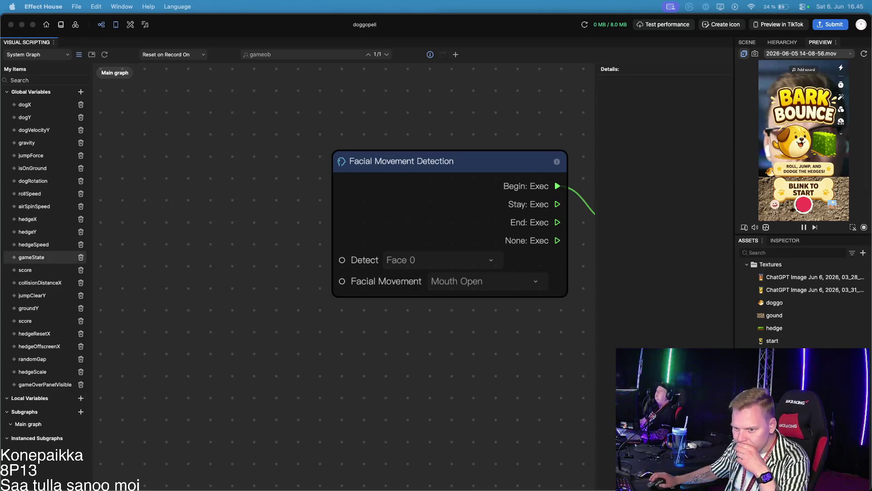
scroll(304, 417, down, 2)
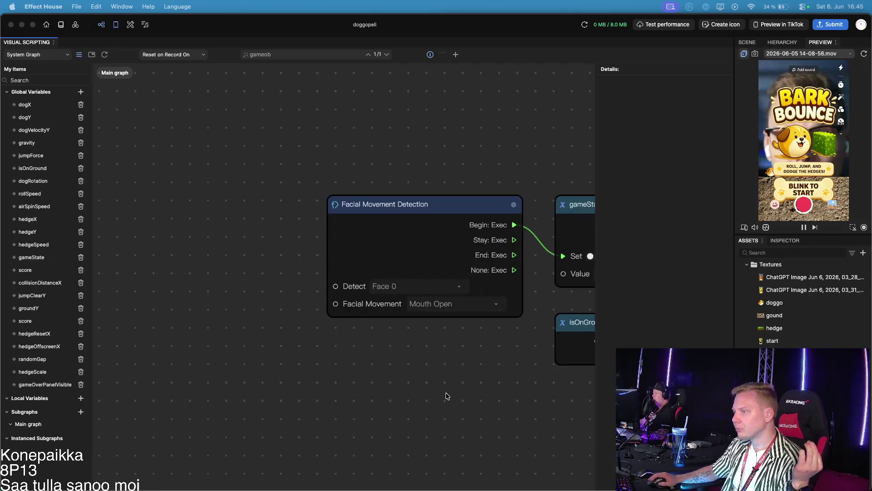
scroll(446, 395, right, 5)
scroll(462, 407, right, 5)
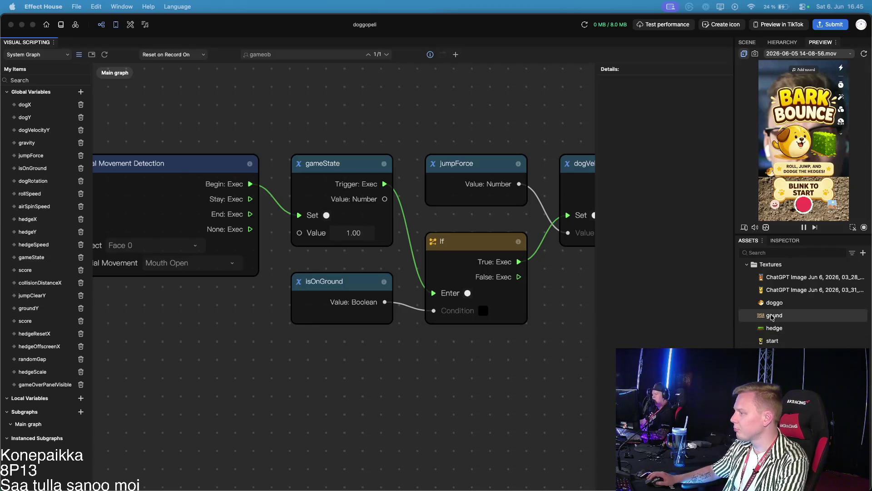
click(789, 341)
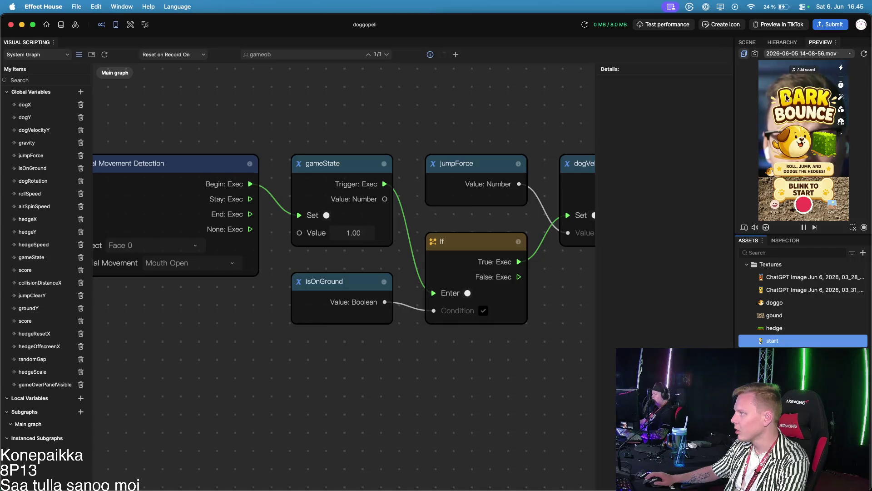
Step: Show the Hierarchy listing Doggo, Hedge, gound, 2D Text and start (1), and inspect start (1)
click(782, 42)
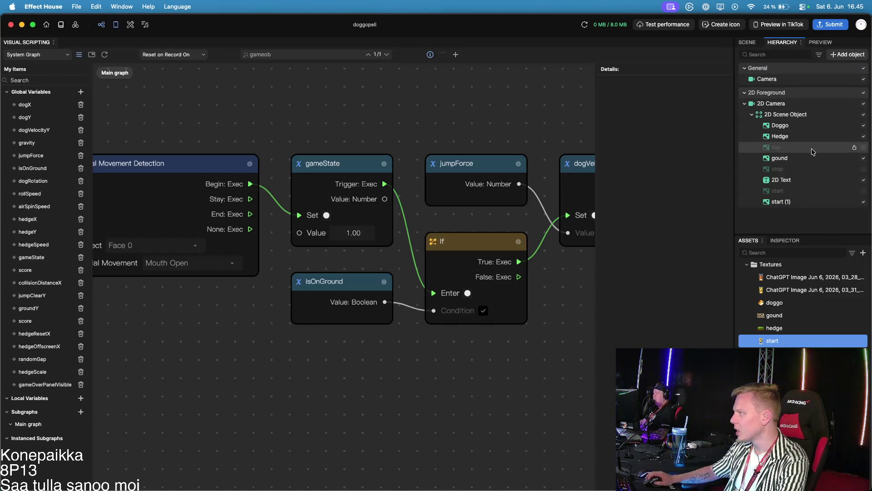
click(790, 179)
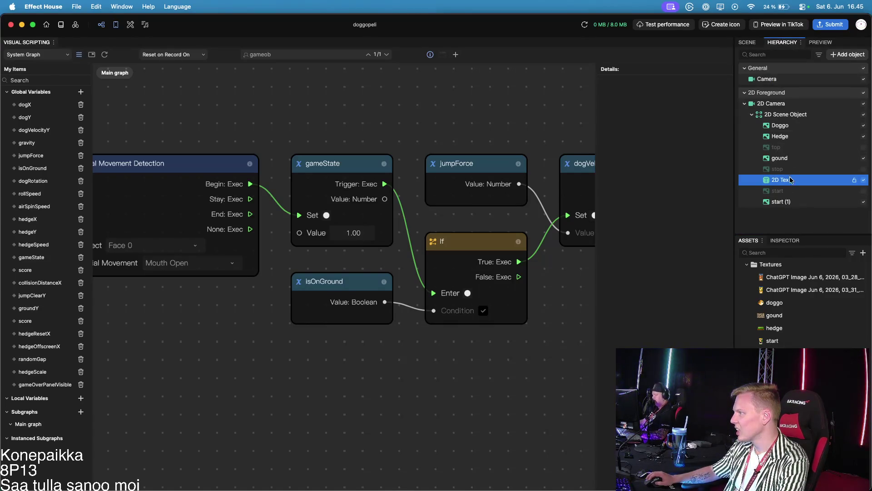
click(786, 201)
right_click(786, 201)
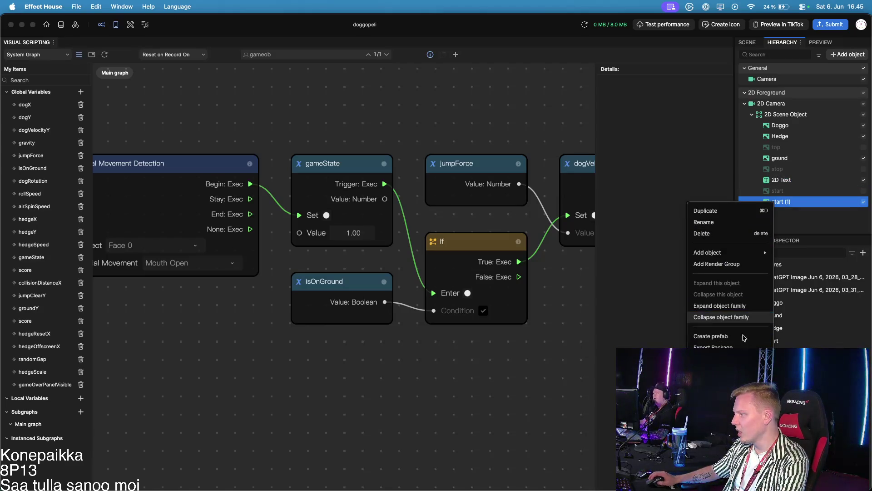
key(Escape)
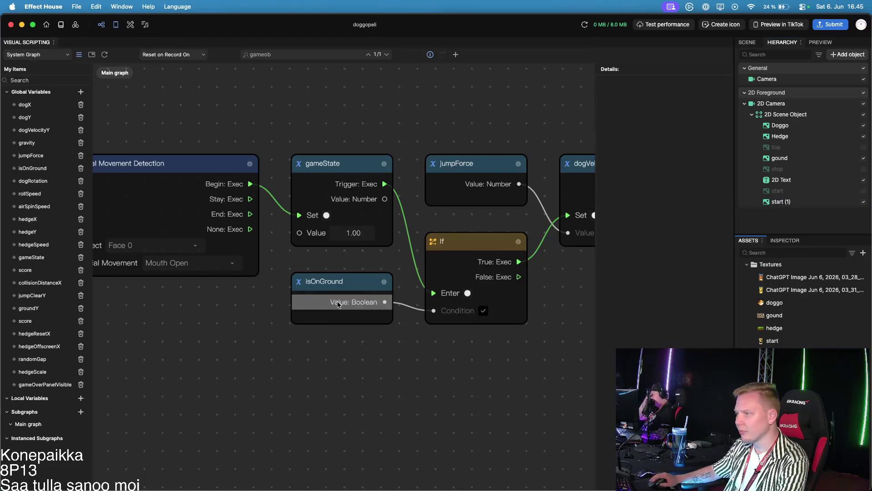
scroll(365, 280, down, 3)
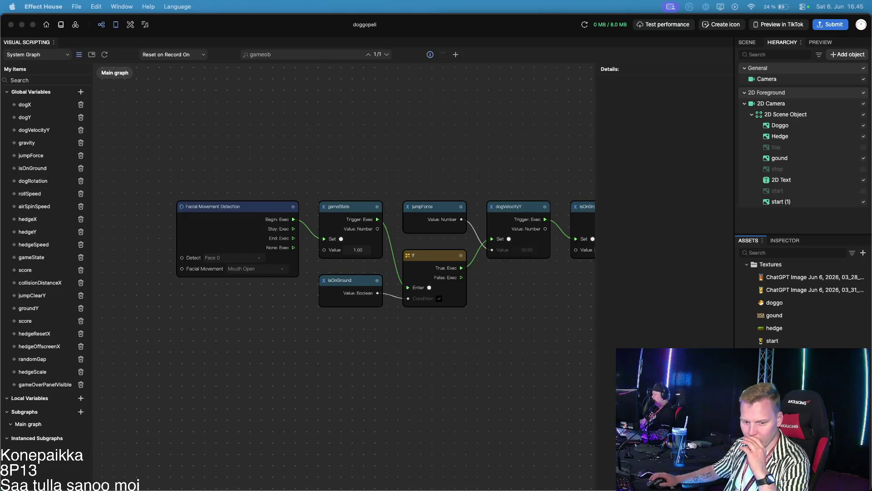
click(672, 126)
click(818, 42)
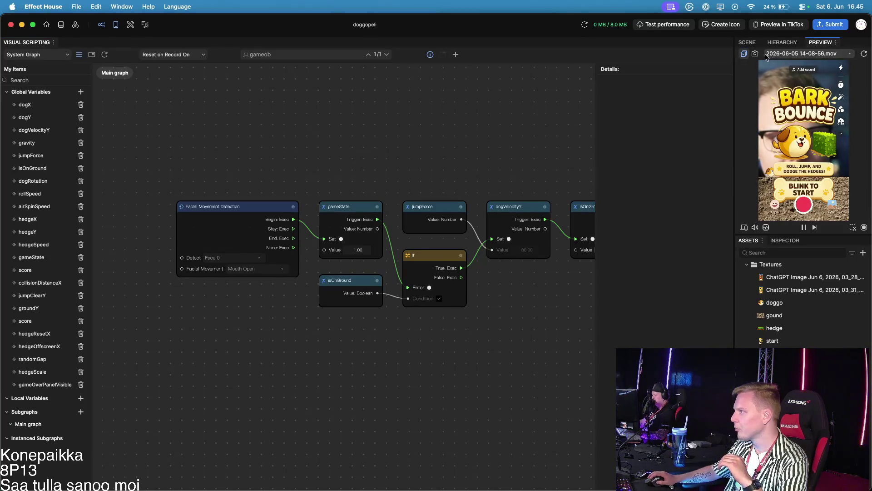
click(792, 55)
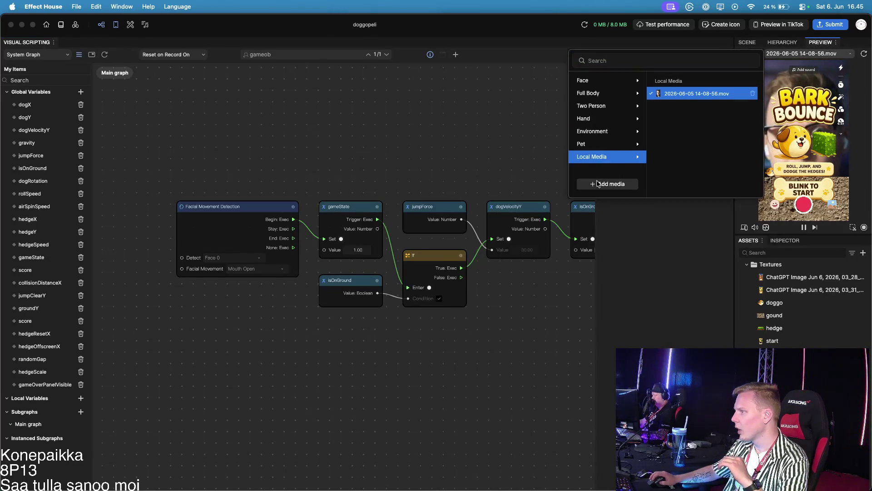
click(598, 182)
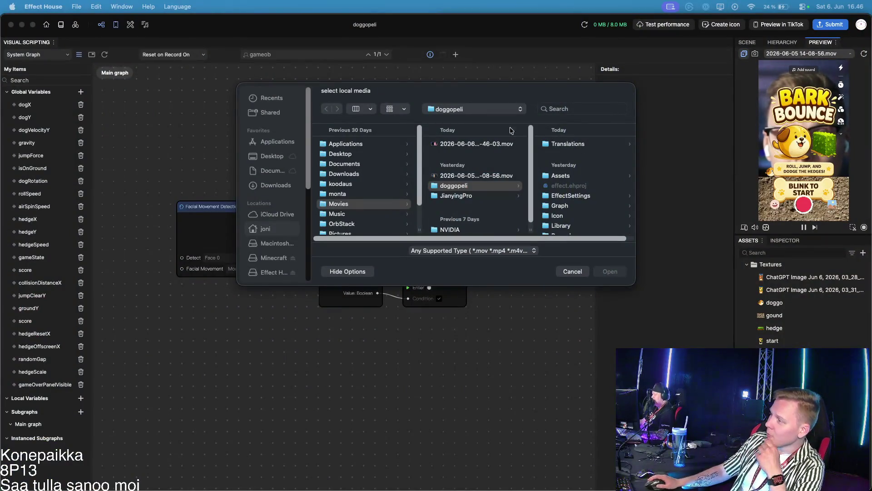
click(449, 145)
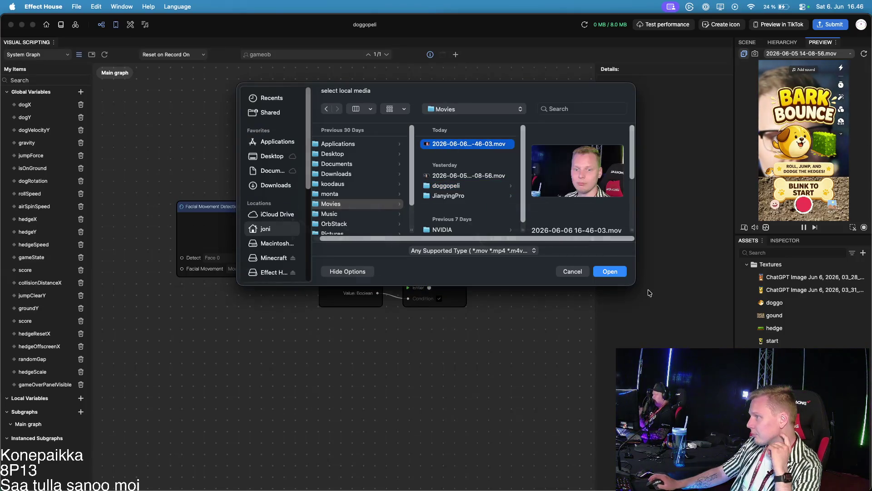
click(610, 271)
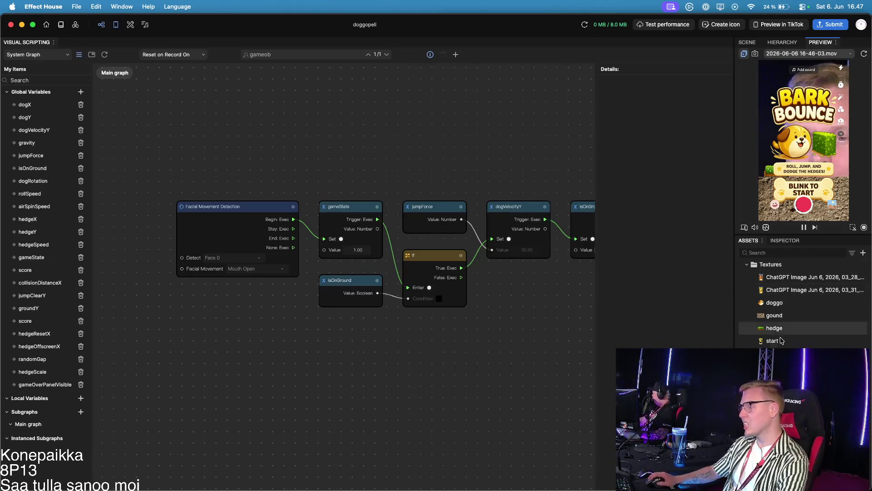
Step: Bring the Brave window with Pixlr E to the front and shift it left
key(super+Tab)
key(Tab)
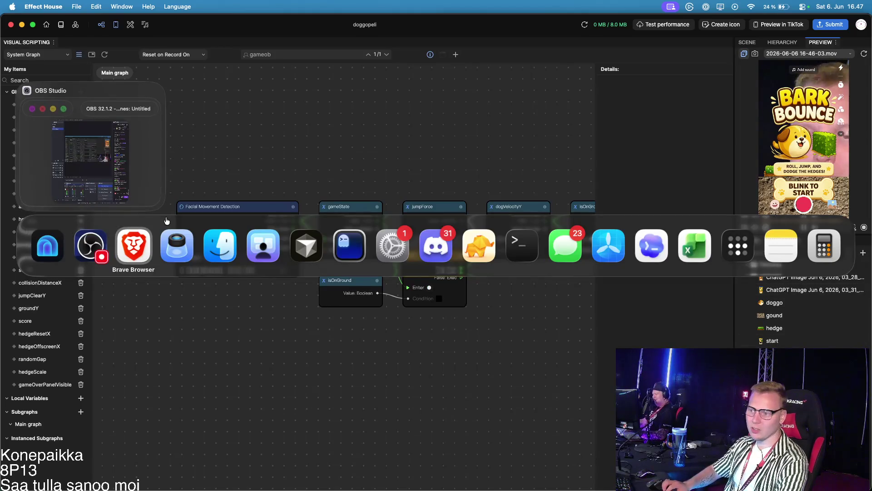
key(Escape)
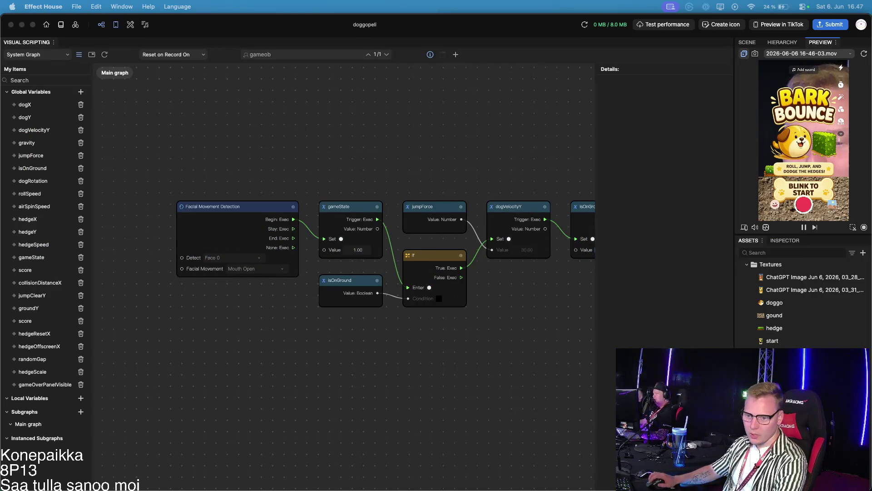
key(super+Tab)
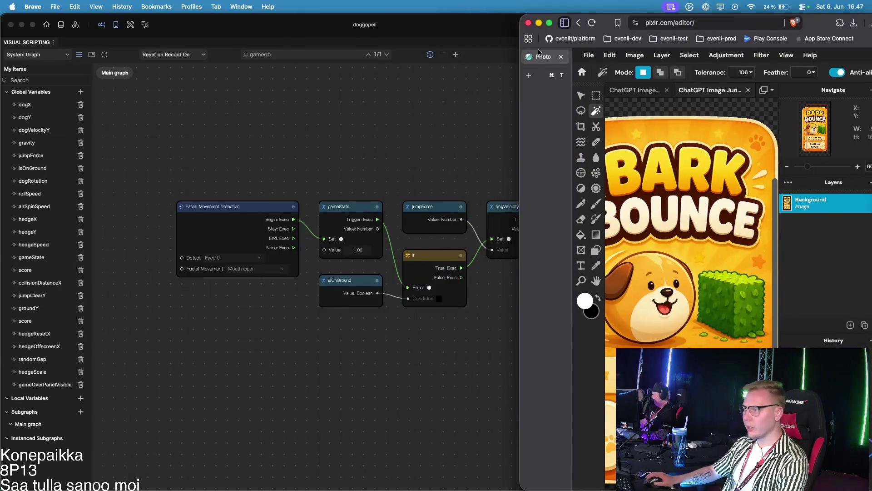
drag(622, 24, 364, 24)
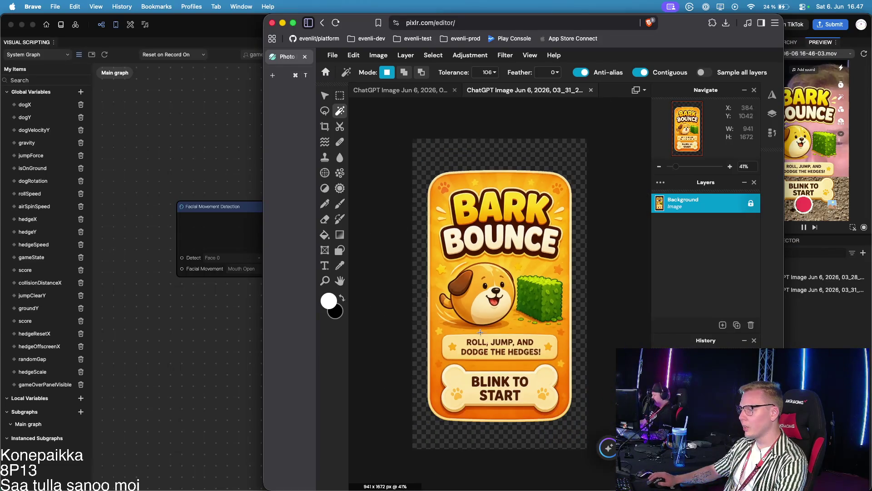
Step: Open the Bark Bounce start-screen PNG from Downloads as a new document
click(333, 55)
click(367, 84)
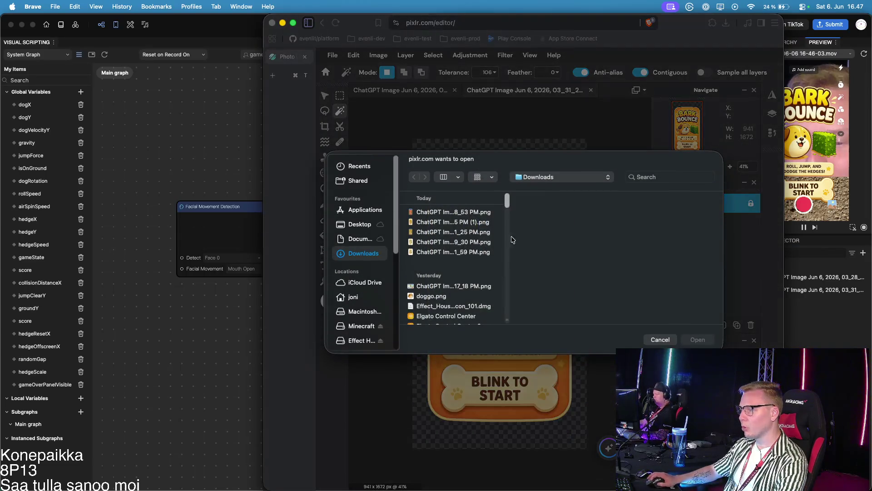
click(445, 212)
click(447, 222)
click(446, 232)
click(446, 242)
click(447, 252)
click(447, 242)
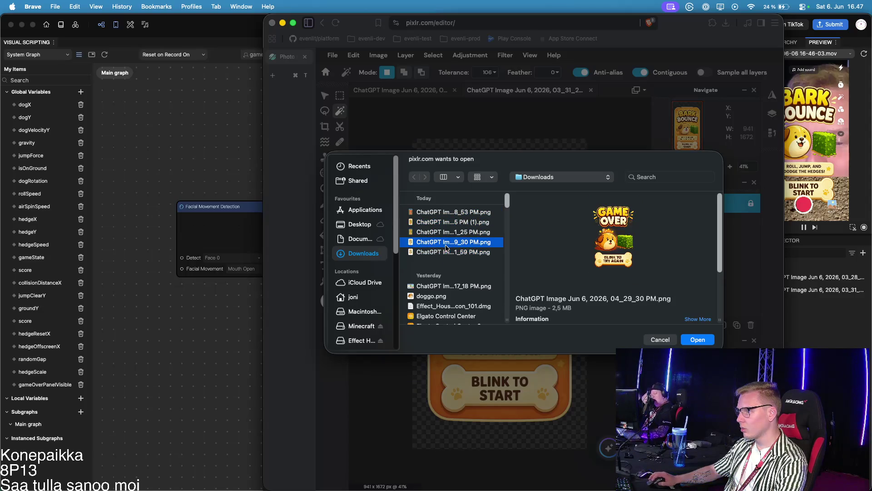
double_click(447, 242)
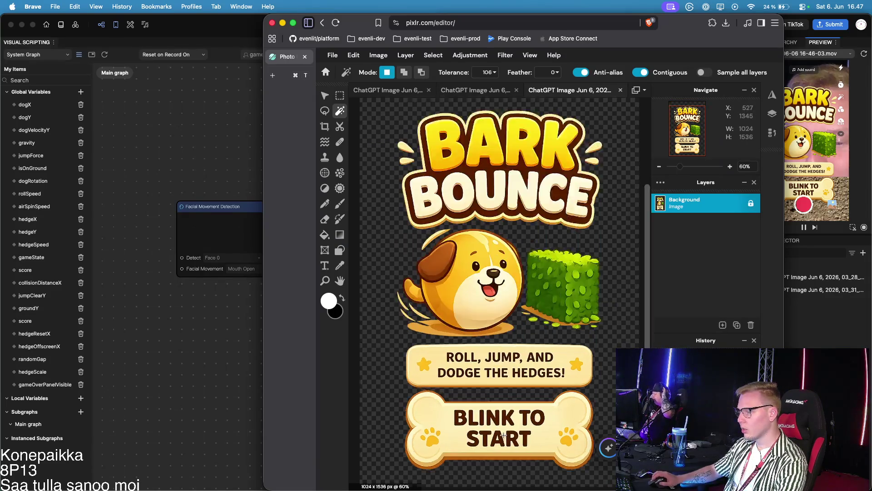
Step: Sample the bone's cream colour and brush it over the BLINK TO START lettering
scroll(503, 433, up, 4)
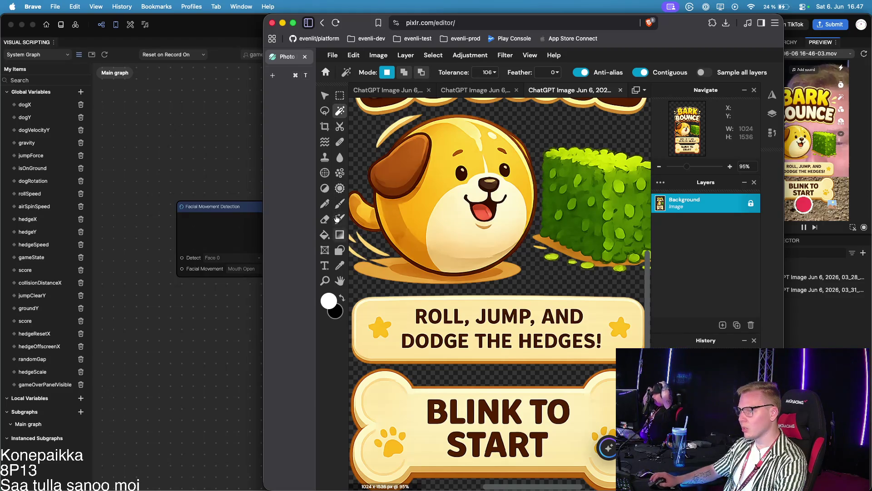
click(341, 266)
click(424, 390)
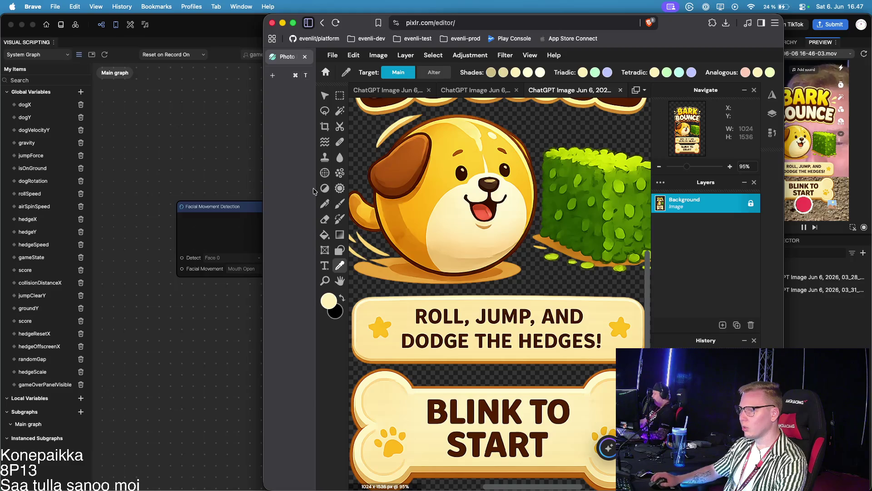
click(341, 206)
mouse_move(462, 412)
mouse_down()
mouse_move(427, 408)
mouse_move(539, 404)
mouse_move(561, 415)
mouse_move(542, 434)
mouse_move(511, 416)
mouse_move(408, 418)
mouse_move(523, 439)
mouse_move(458, 436)
mouse_move(442, 442)
mouse_move(447, 454)
mouse_move(540, 448)
mouse_move(546, 429)
mouse_up()
drag(511, 456, 541, 458)
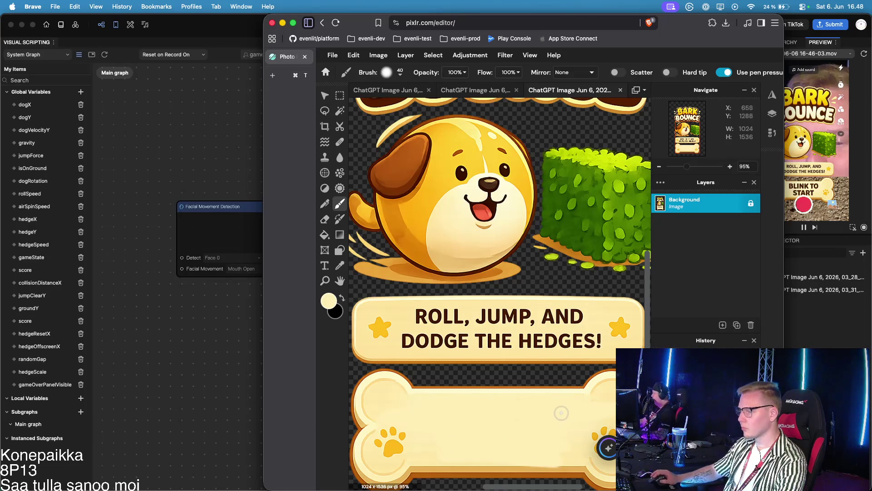
scroll(502, 417, down, 4)
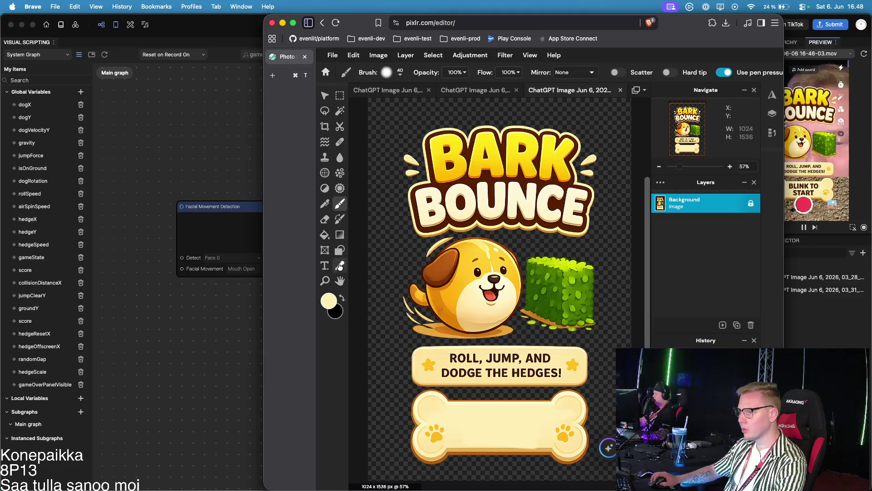
click(325, 265)
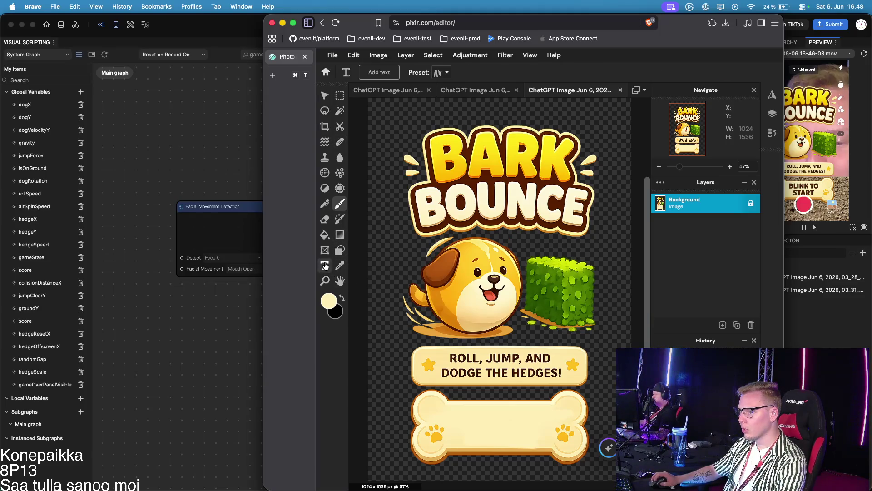
Step: Add a black text layer reading 'OPEN YOUR MOUTH TO JUMP' and move it onto the bone
click(342, 297)
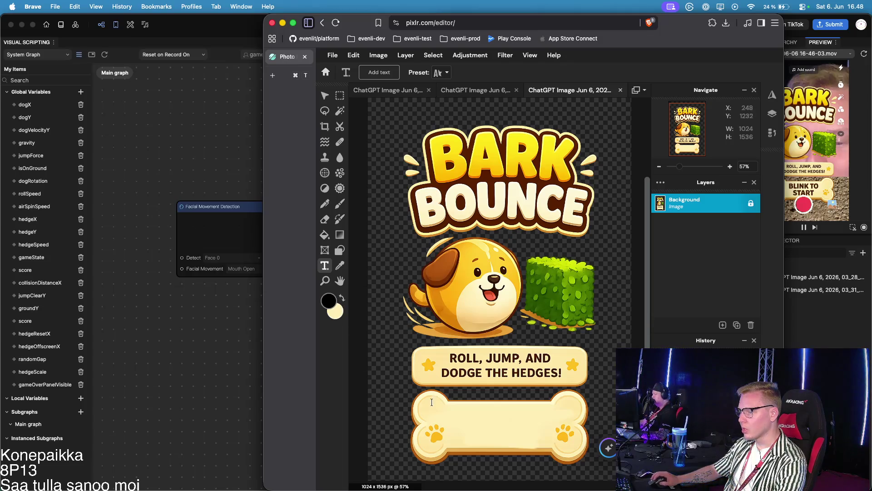
click(456, 410)
click(602, 293)
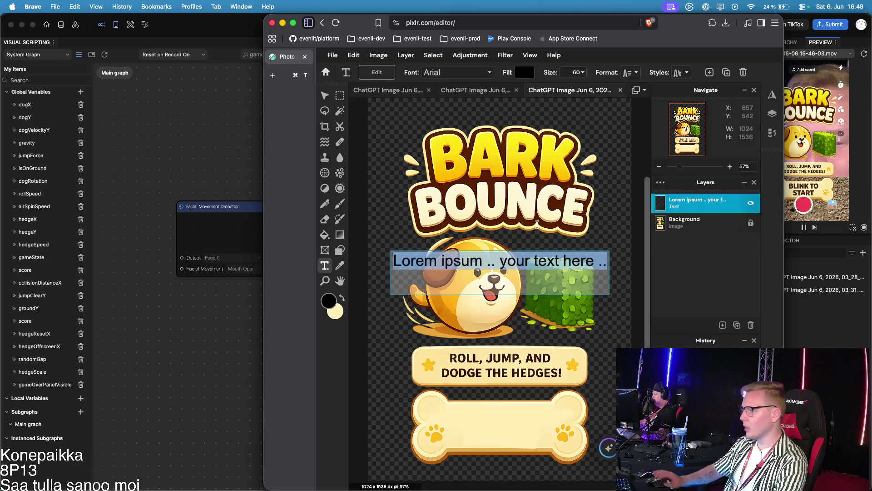
text(OPEN)
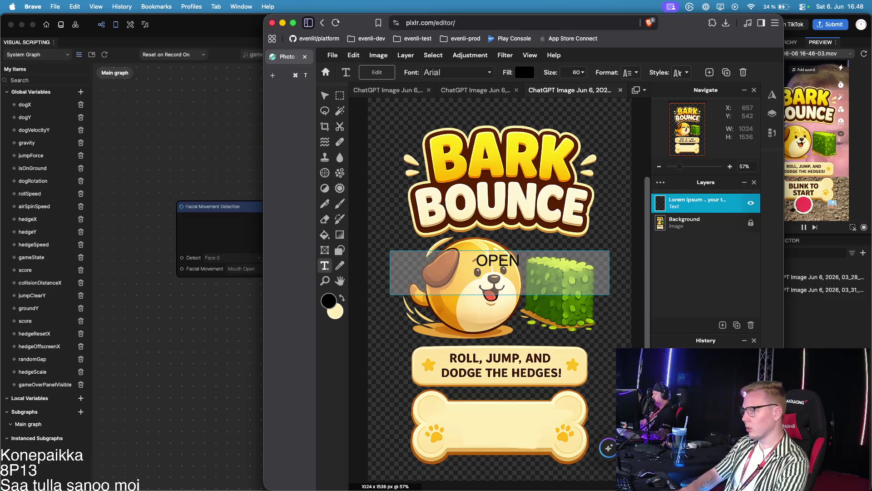
text( YOUR MOUTH)
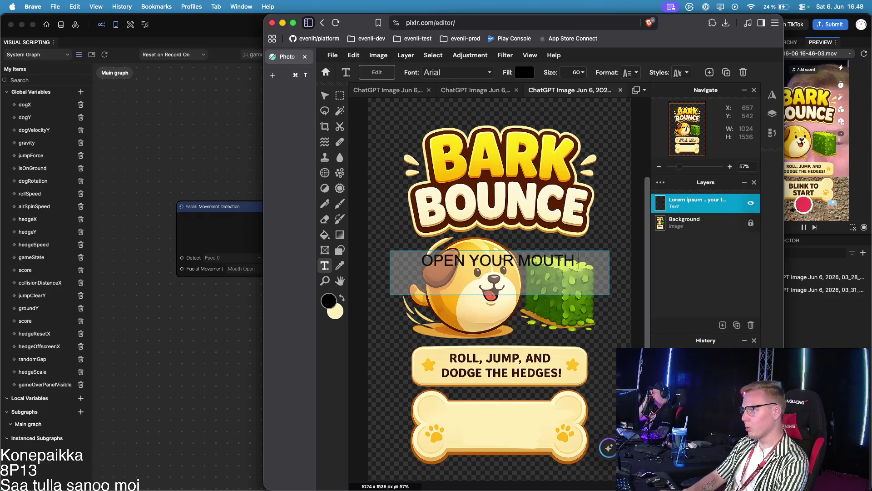
text( TO JUMP)
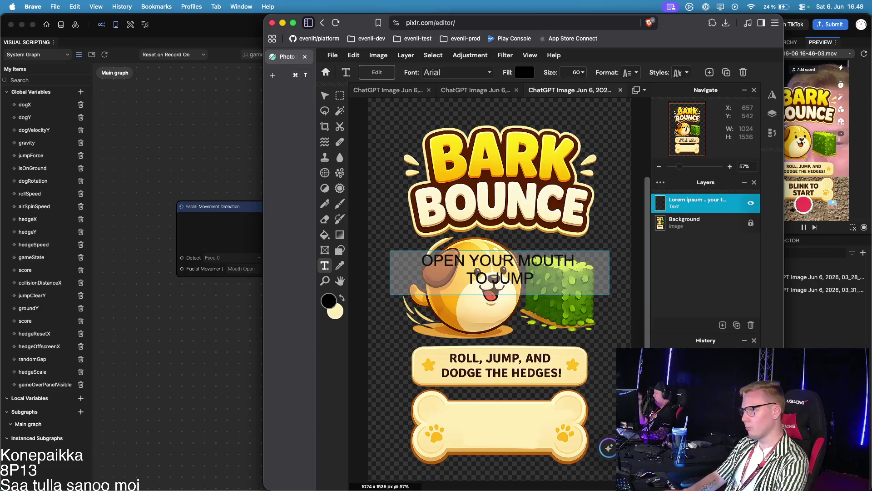
key(super+a)
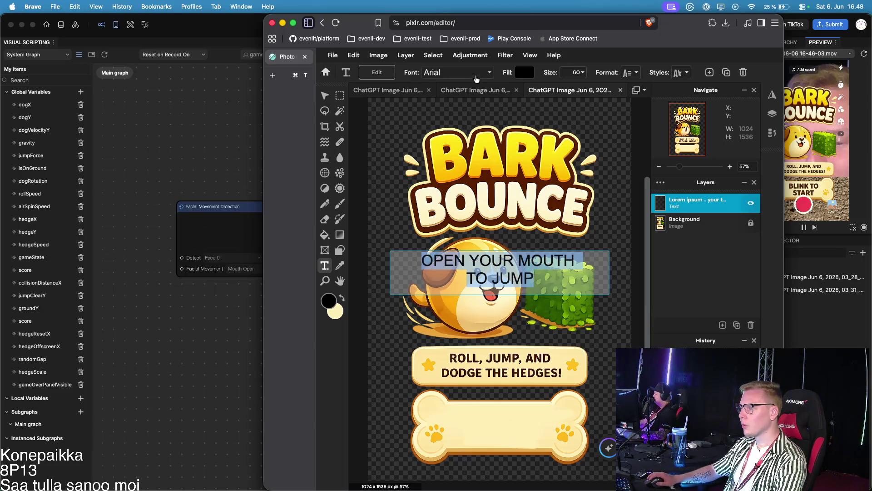
drag(511, 278, 543, 299)
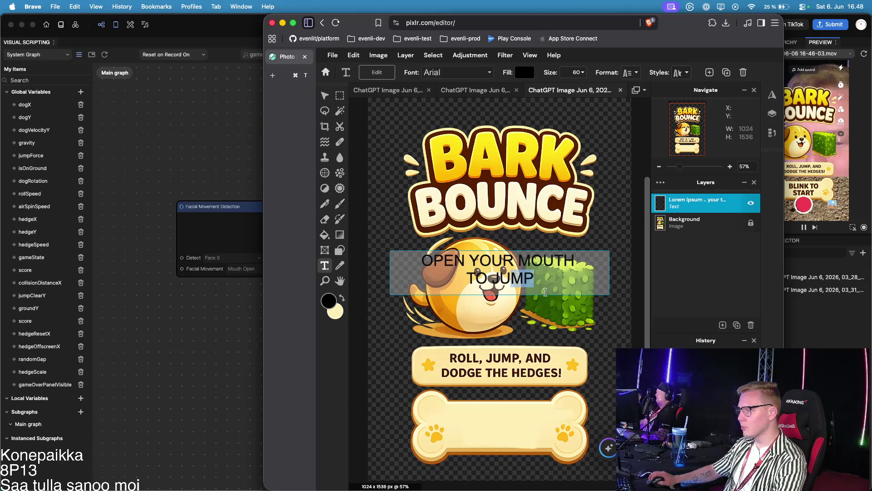
drag(495, 272, 495, 428)
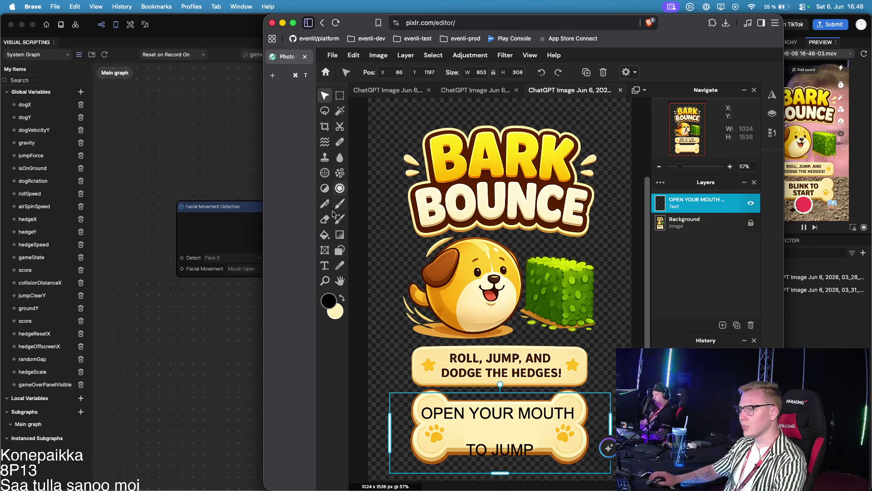
click(325, 265)
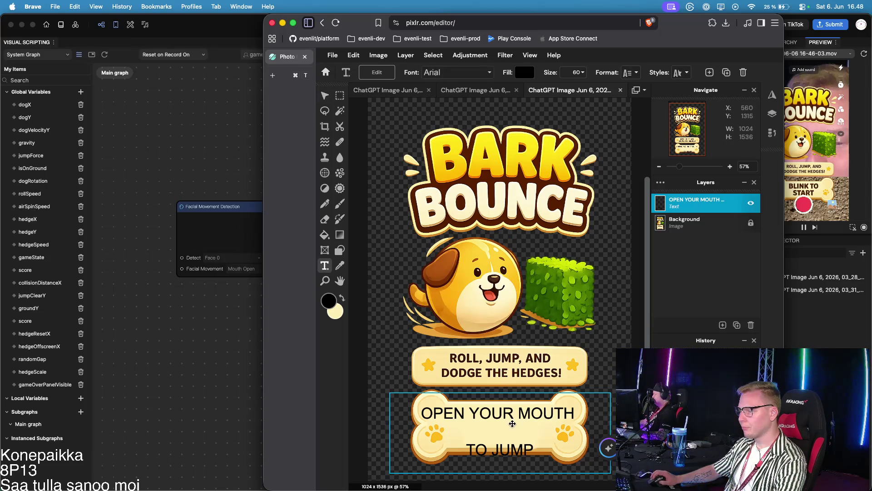
double_click(497, 415)
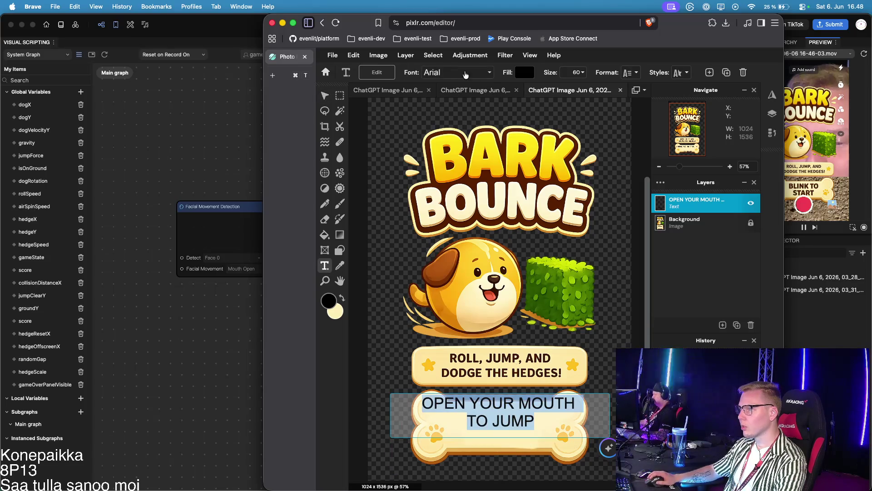
click(567, 127)
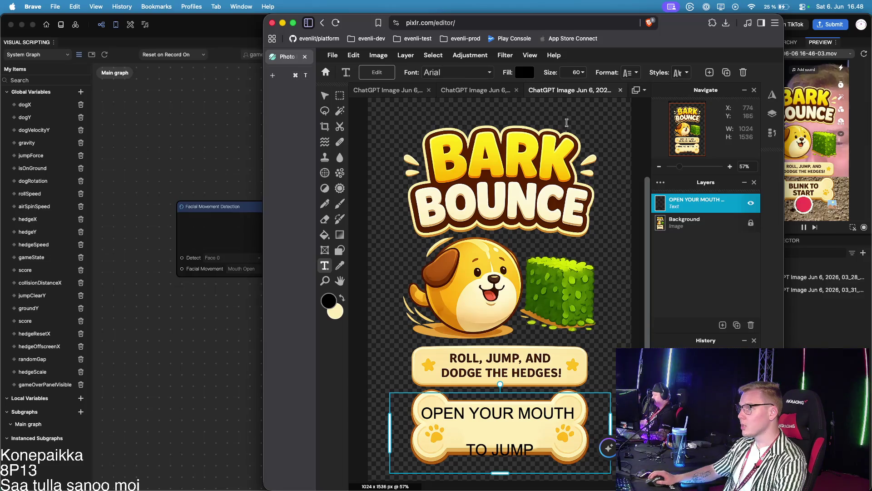
Step: Try the Adeft font, then set the banner text to the Antreas font
click(460, 76)
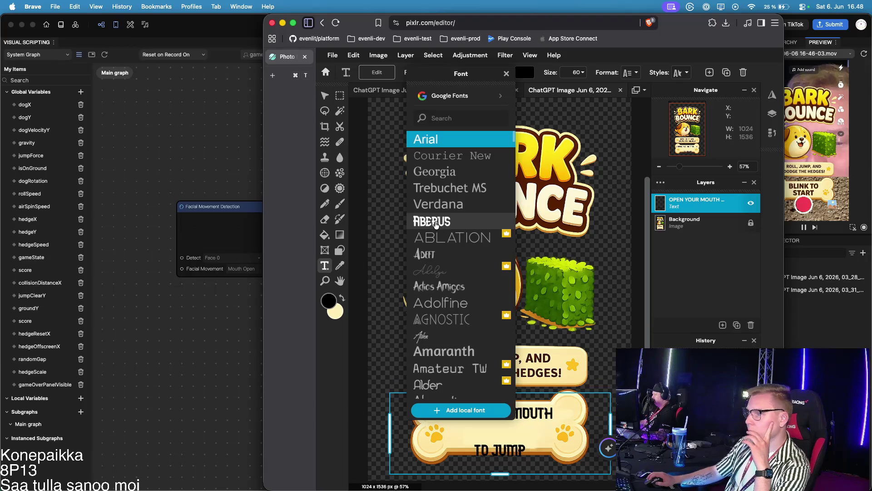
click(446, 254)
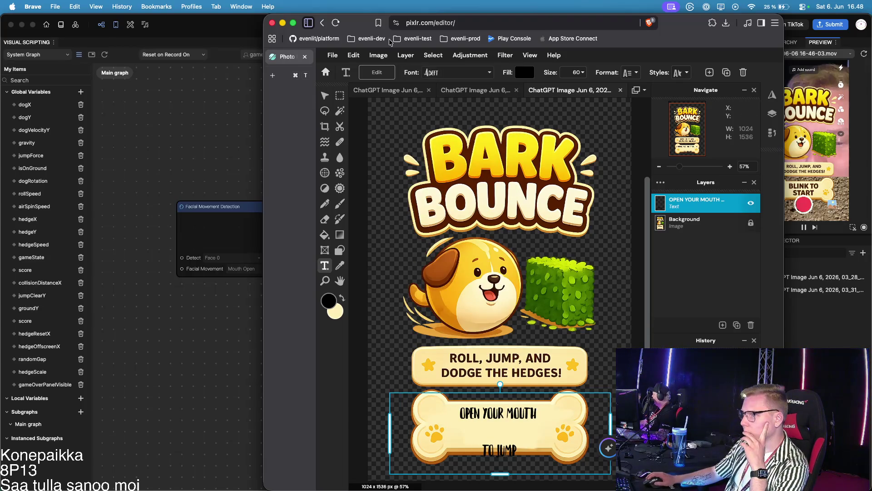
click(446, 70)
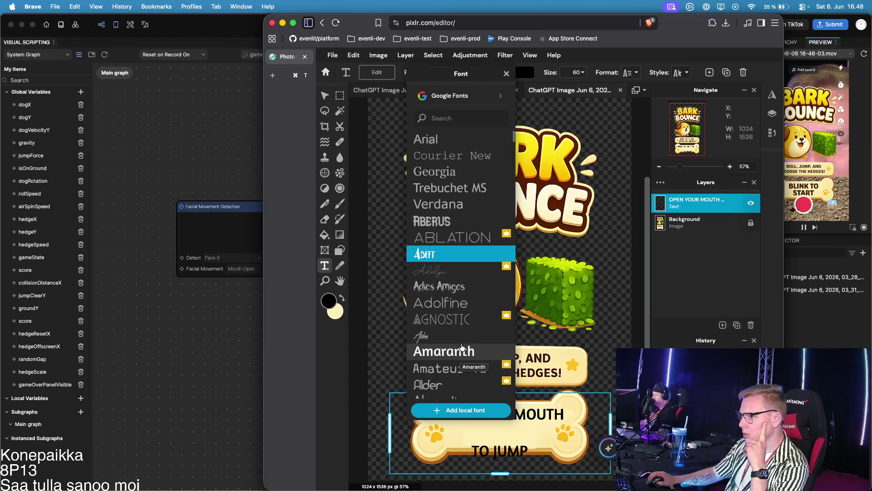
scroll(459, 345, down, 2)
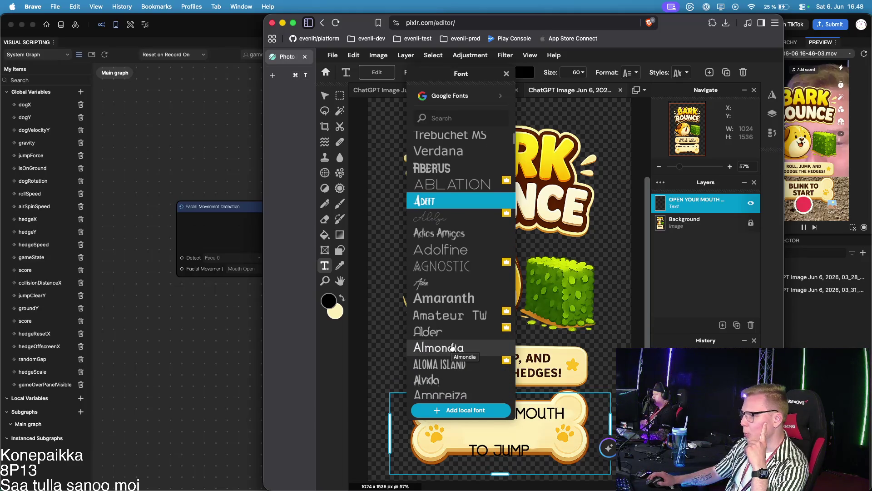
scroll(457, 356, down, 1)
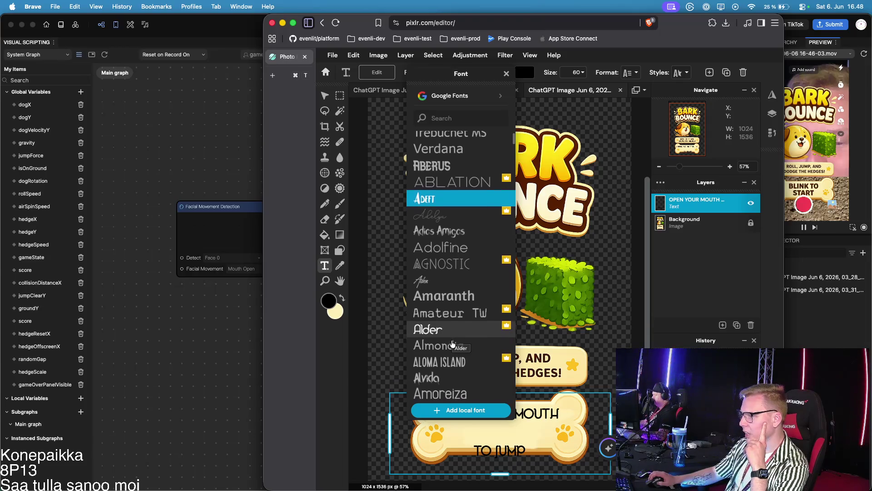
scroll(464, 346, down, 2)
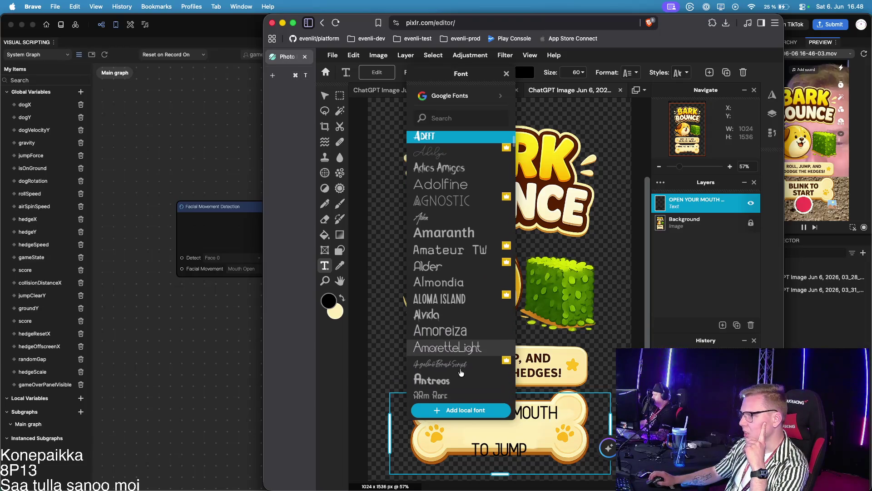
scroll(467, 326, down, 3)
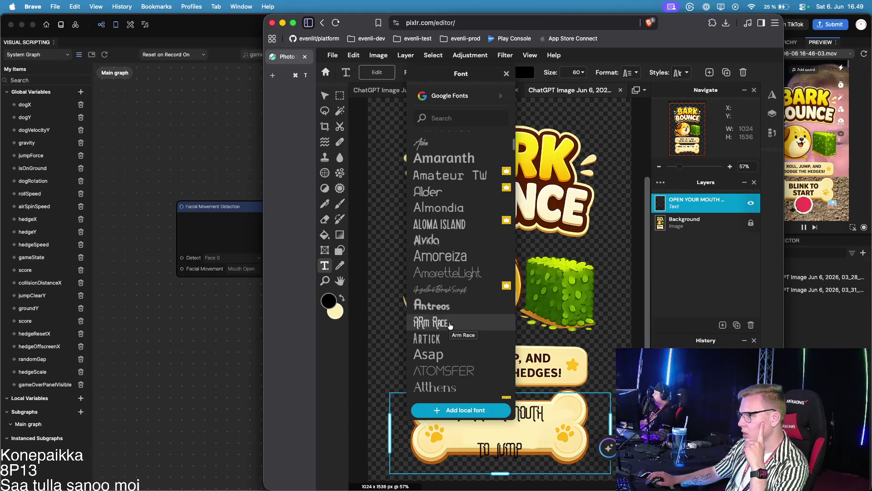
click(459, 312)
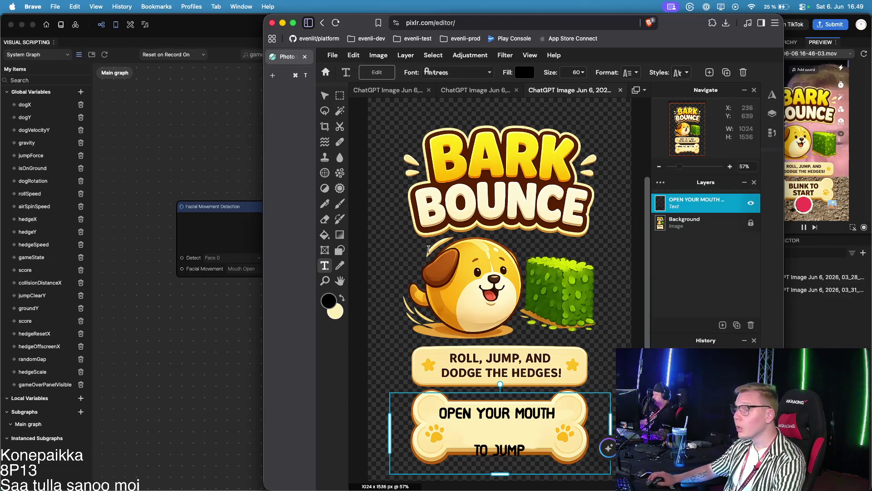
Step: Delete the TO JUMP line so the first text layer reads 'OPEN YOUR MOUTH'
click(481, 426)
triple_click(595, 430)
key(BackSpace)
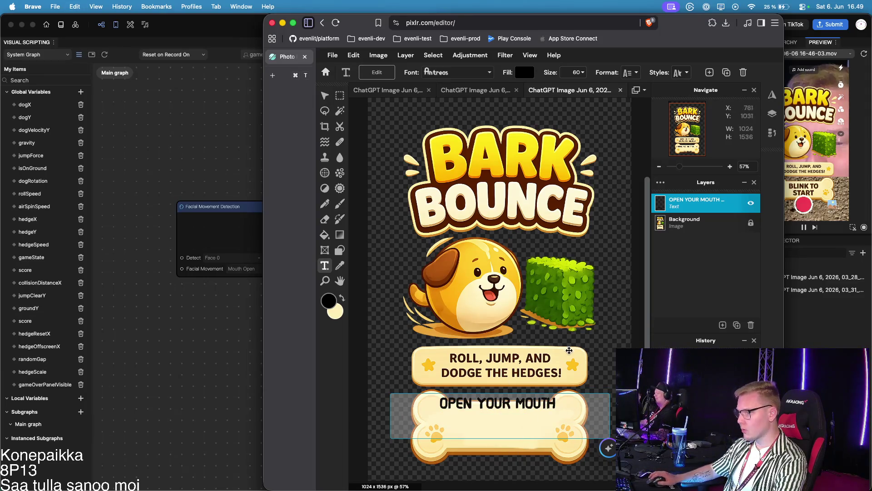
click(566, 351)
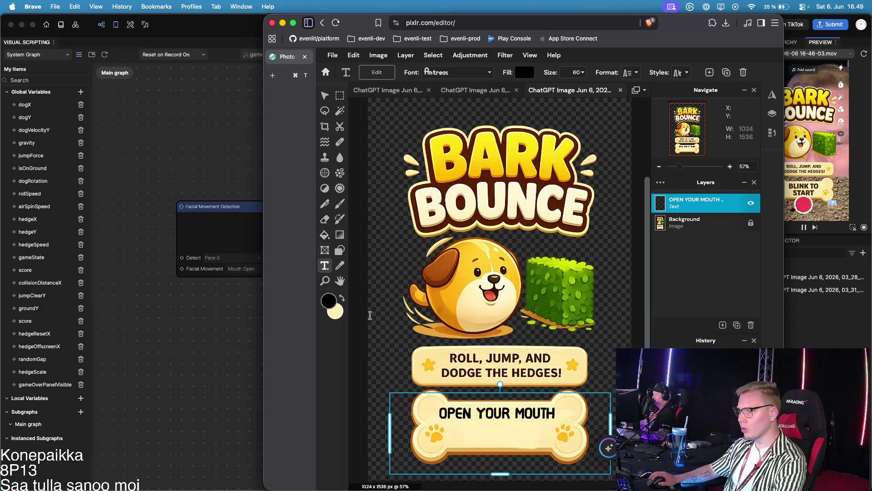
click(421, 356)
Step: Add a separate 'TO JUMP' text layer and position both lines stacked on the bone
click(416, 387)
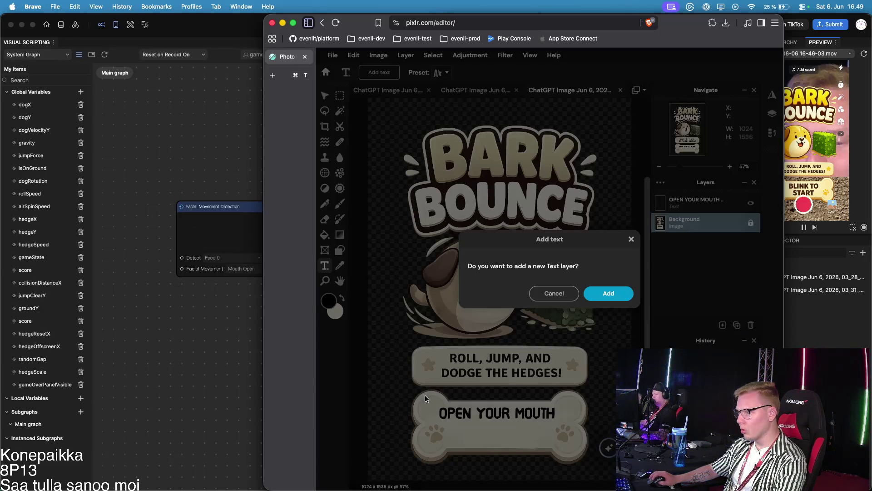
click(600, 301)
text(TO JUMP)
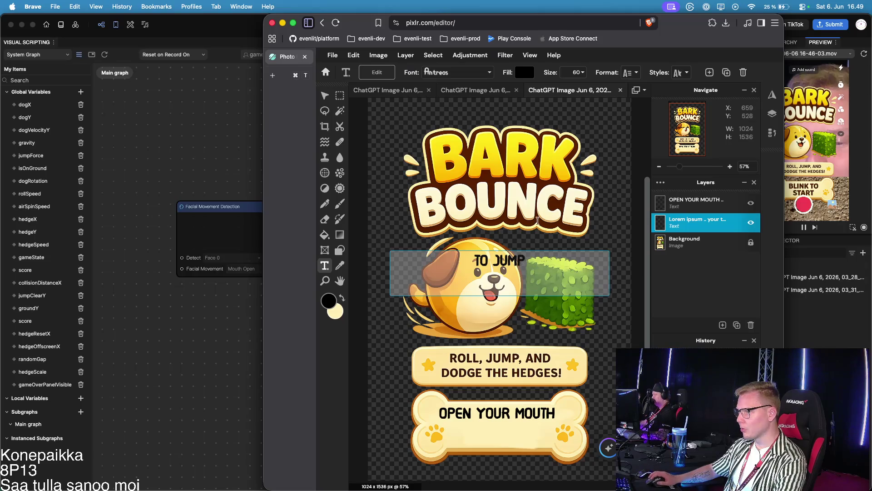
key(Escape)
key(v)
drag(534, 286, 532, 448)
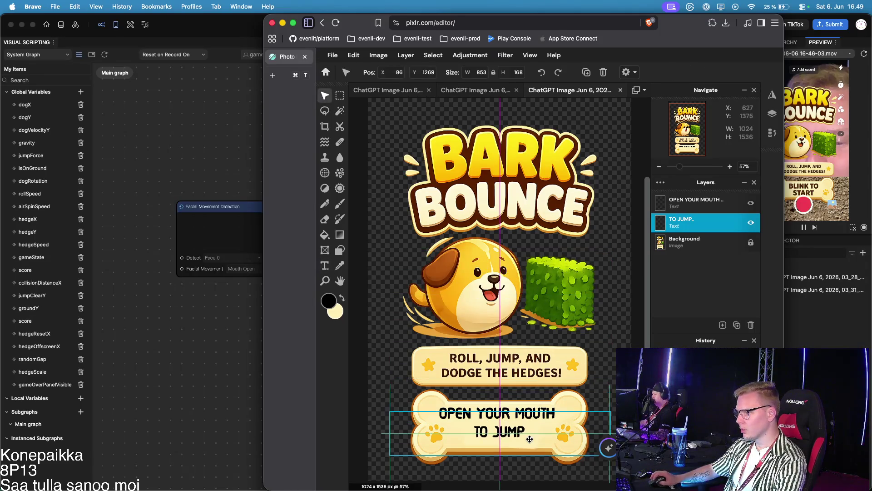
click(569, 327)
drag(540, 420, 540, 425)
click(609, 304)
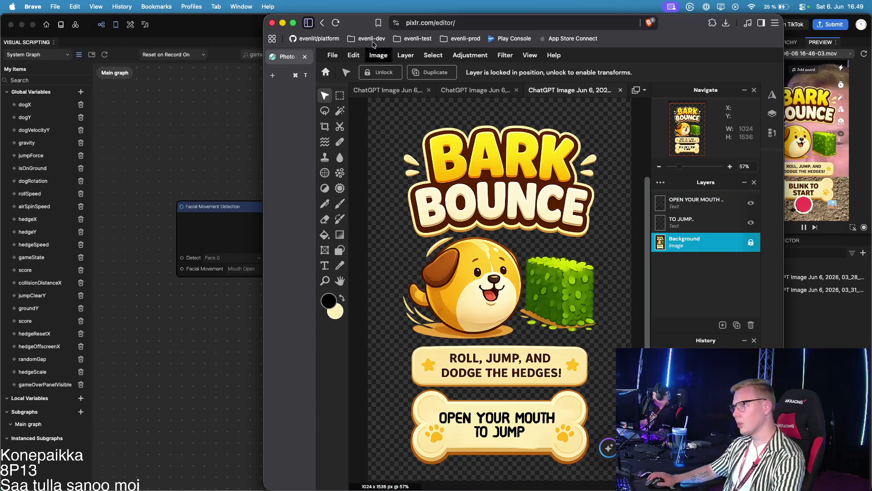
click(332, 55)
Step: Quick-export the image as start_oikee.png and drag it into the Effect House project
mouse_move(366, 136)
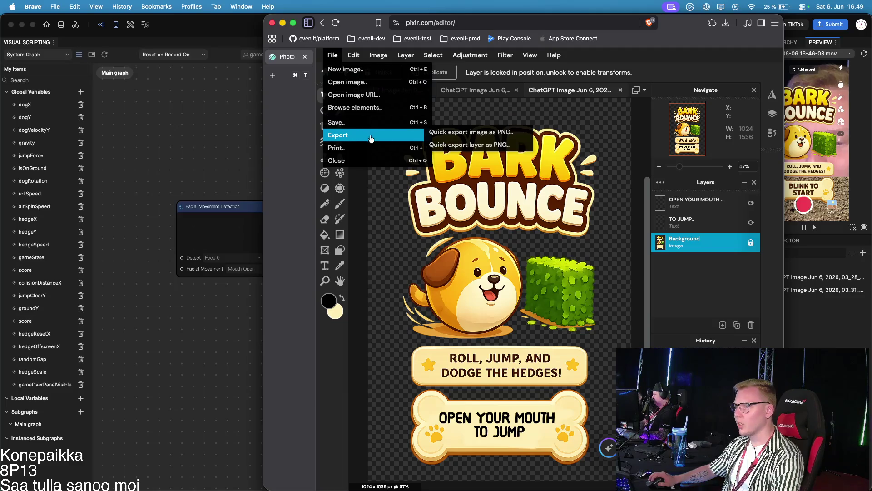
click(470, 132)
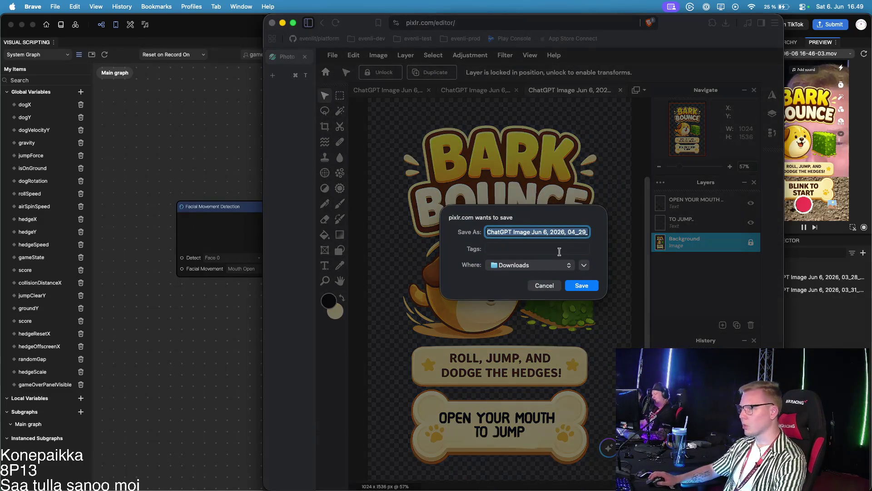
text(s)
key(BackSpace)
key(BackSpace)
text(e)
key(Return)
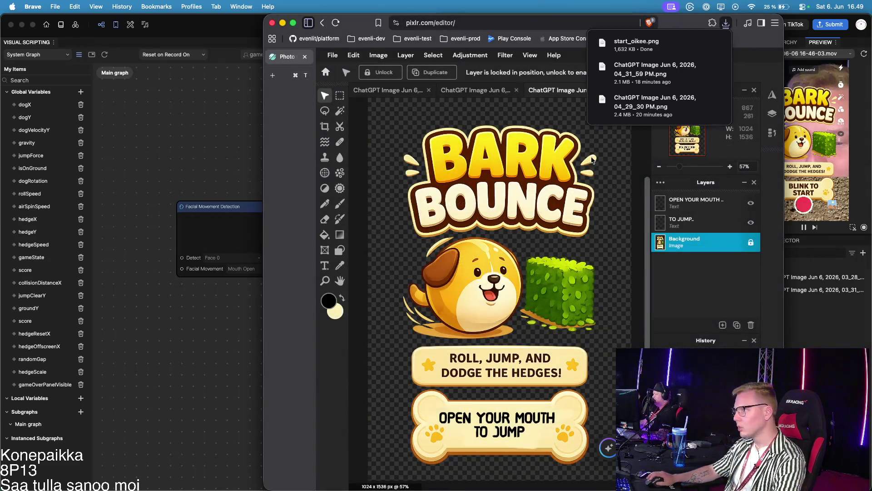
drag(636, 43, 813, 302)
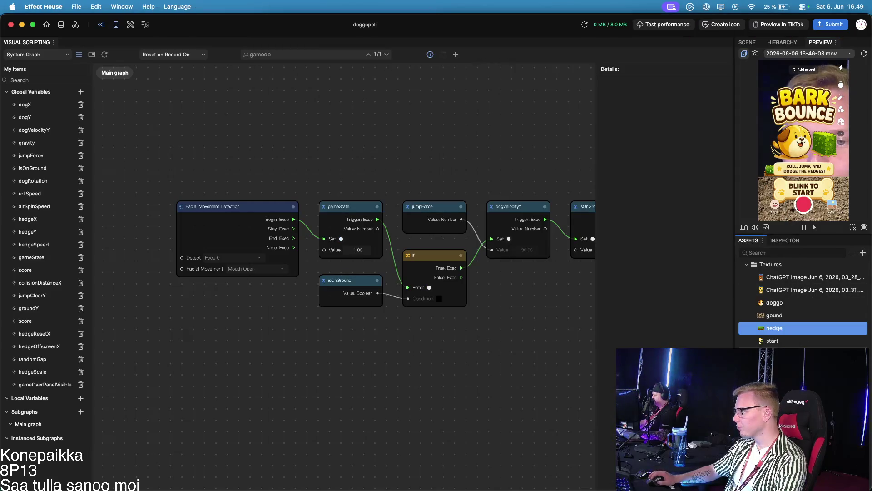
Step: Move the start_oikee object higher in the scene hierarchy
click(782, 42)
drag(781, 201, 799, 115)
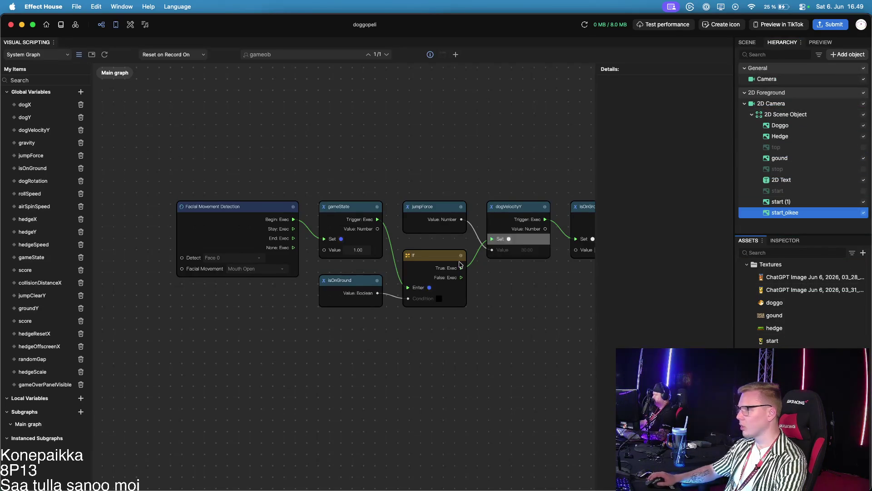
scroll(481, 348, down, 10)
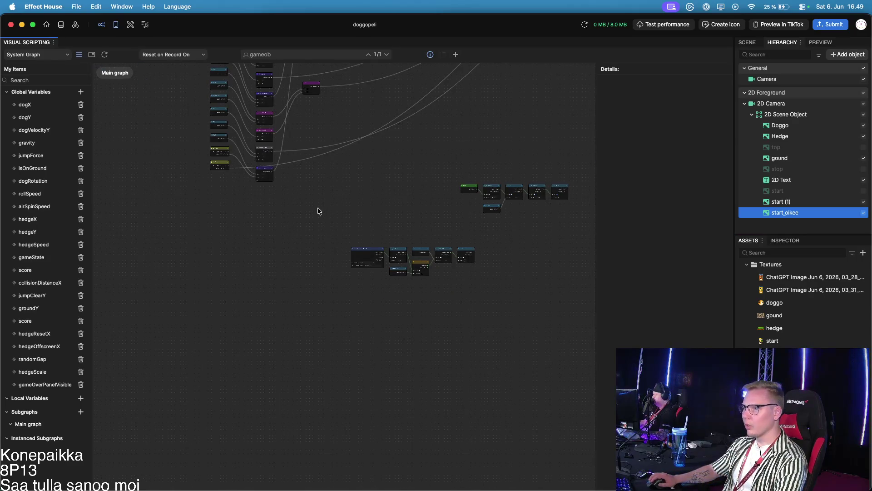
scroll(357, 283, up, 10)
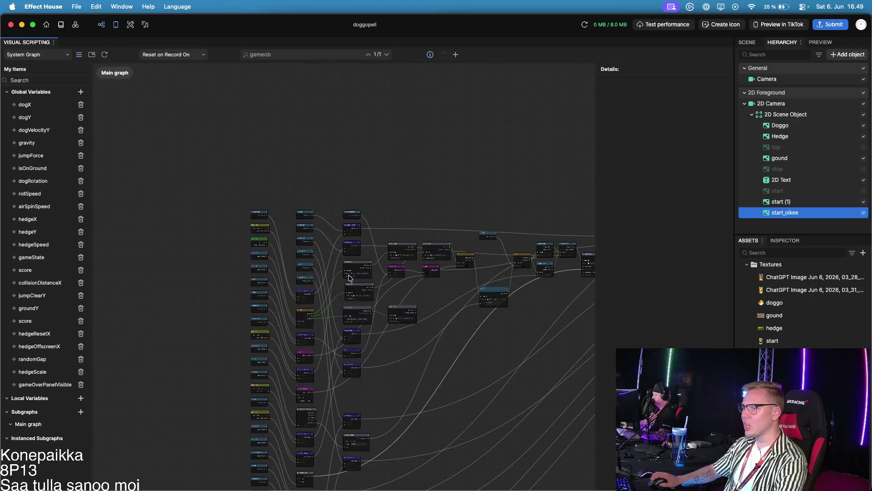
Step: Set the target of the first two Set Visibility nodes to start_oikee
click(399, 289)
scroll(449, 204, down, 3)
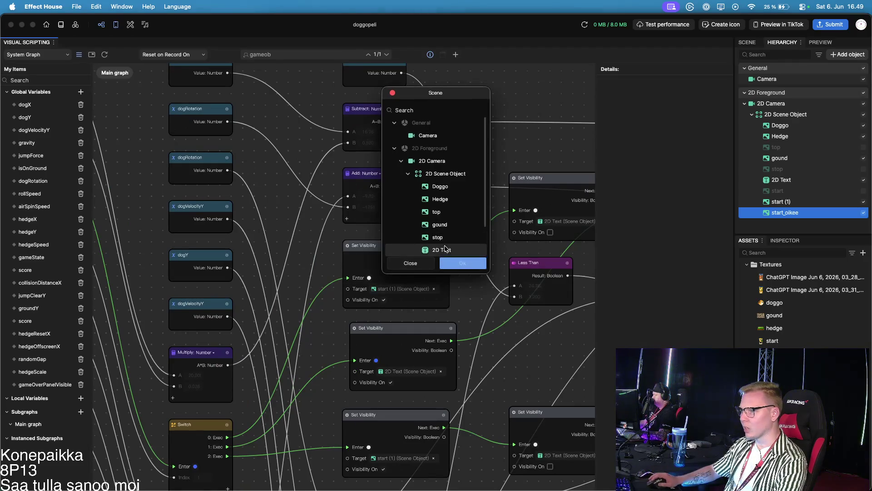
click(447, 254)
click(463, 263)
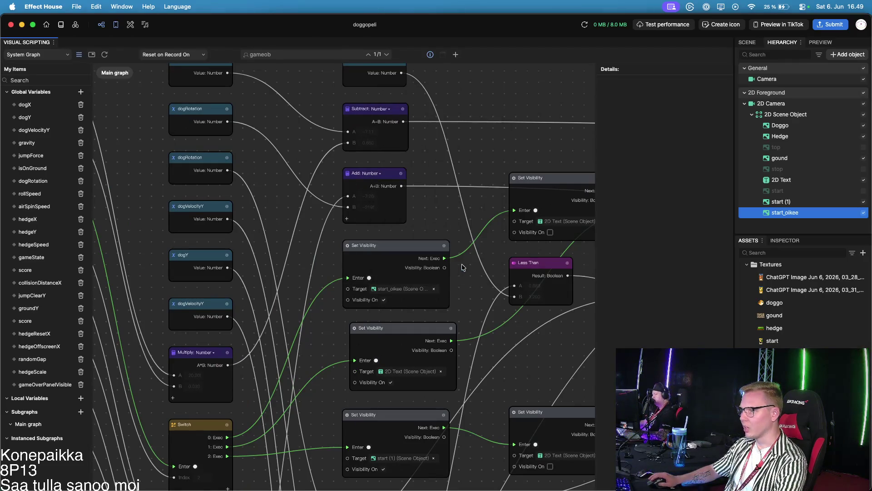
scroll(476, 335, down, 2)
scroll(476, 335, down, 2)
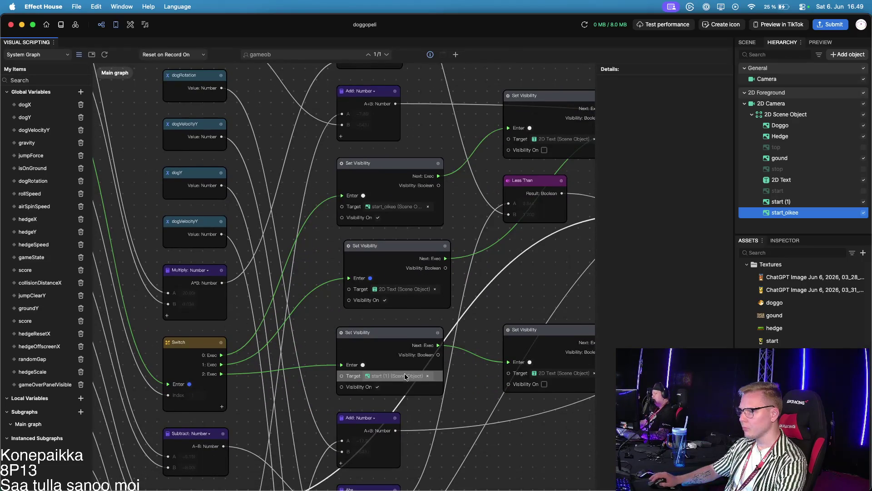
click(396, 375)
click(448, 250)
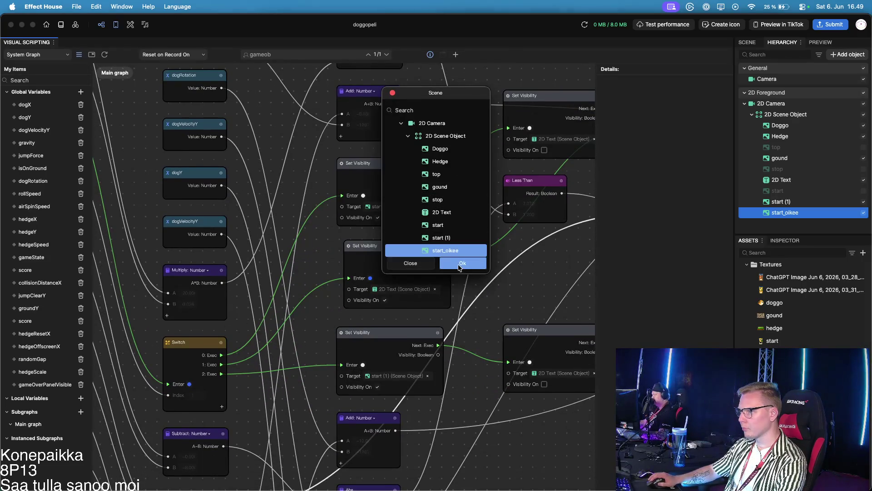
click(462, 263)
Step: Point the upper-right Set Visibility node at start_oikee too, then show the preview
scroll(326, 298, right, 5)
scroll(326, 298, right, 1)
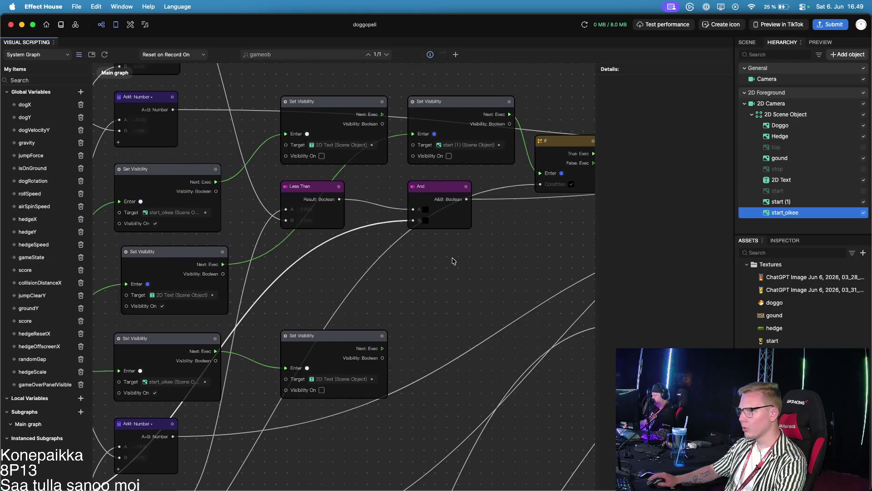
click(473, 145)
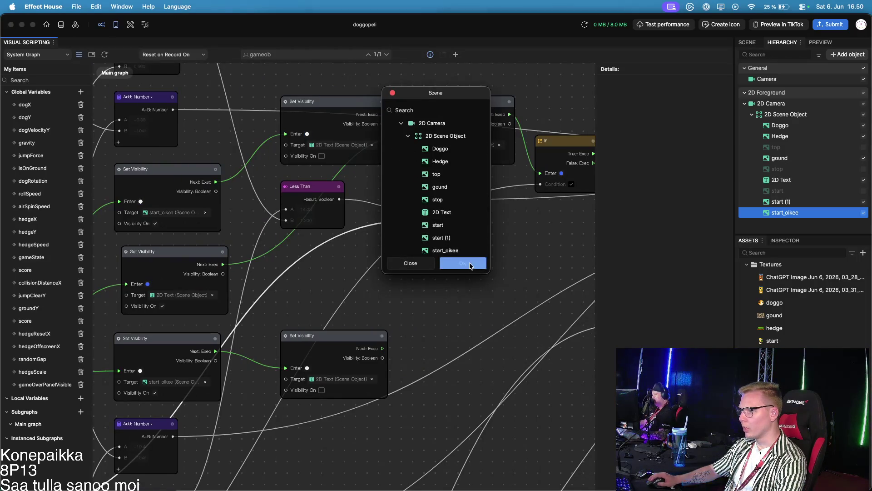
click(450, 251)
click(462, 263)
scroll(356, 297, right, 10)
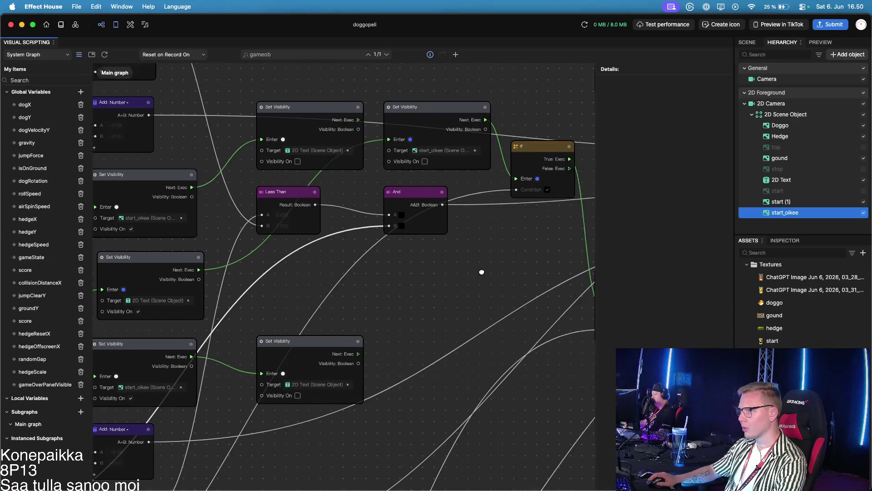
scroll(356, 296, down, 5)
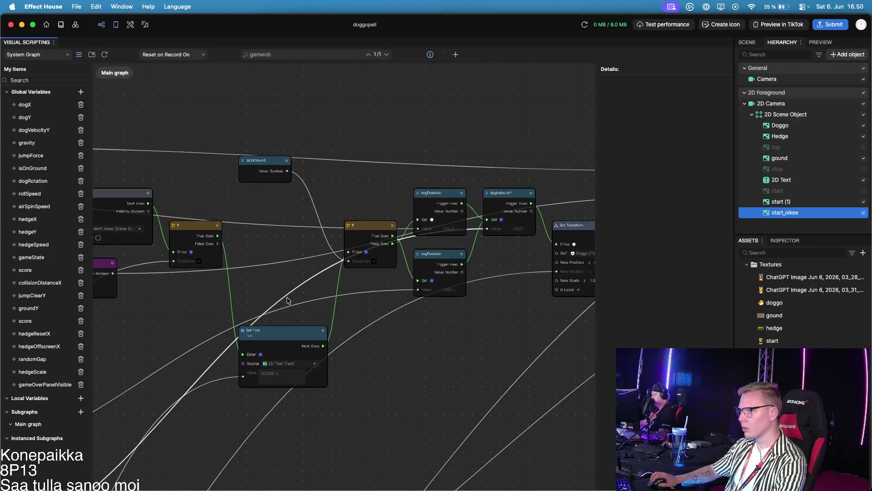
click(820, 42)
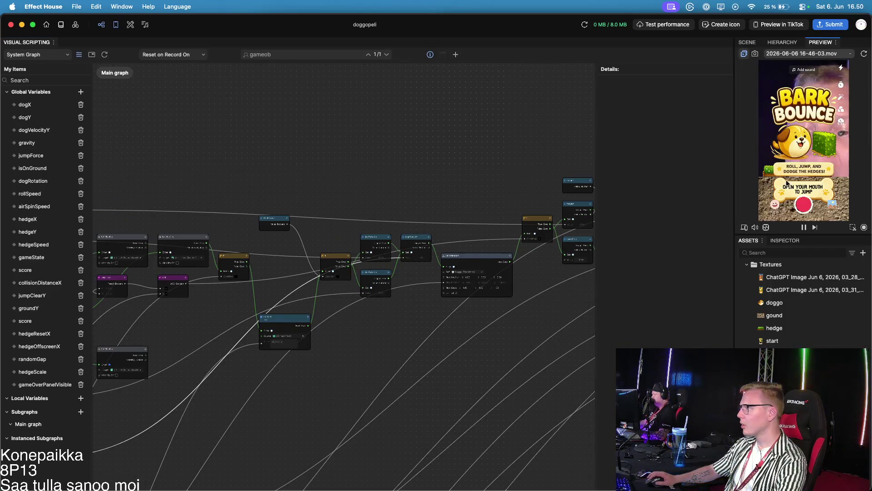
Step: Run a test recording and check the hierarchy, scene view and start texture until the preview shows 'OPEN YOUR MOUTH TO JUMP'
click(803, 210)
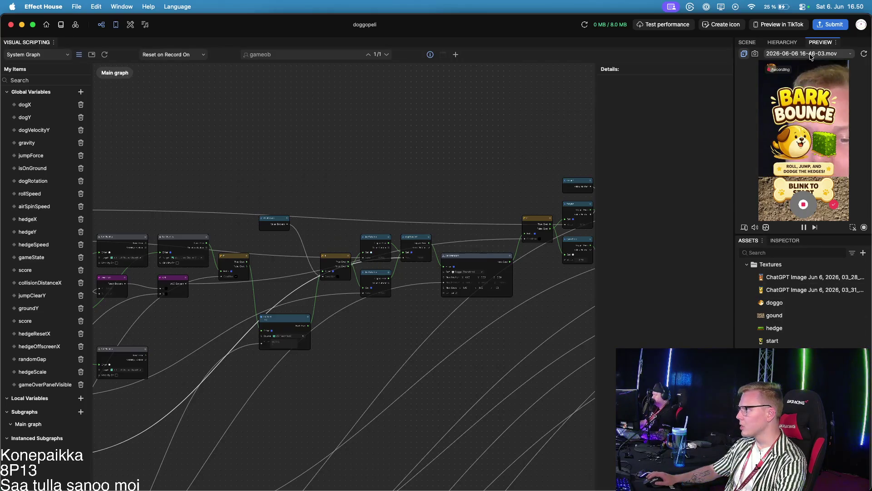
click(788, 45)
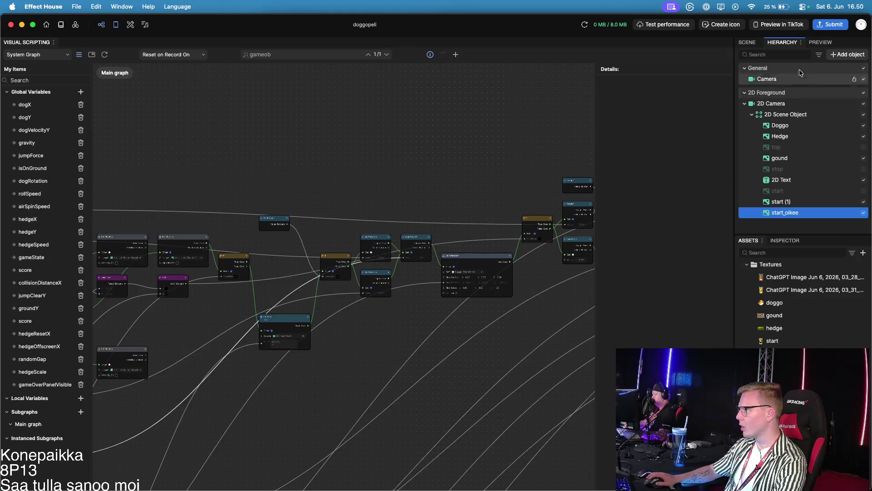
click(817, 46)
click(747, 42)
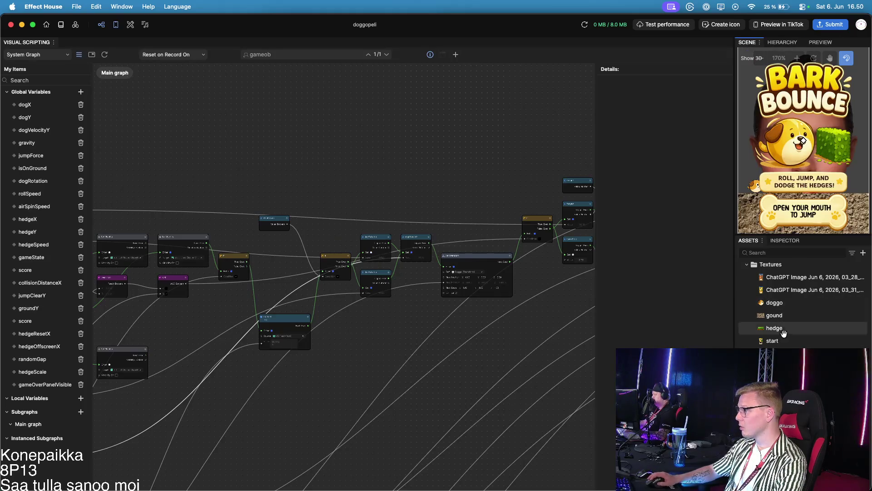
click(788, 341)
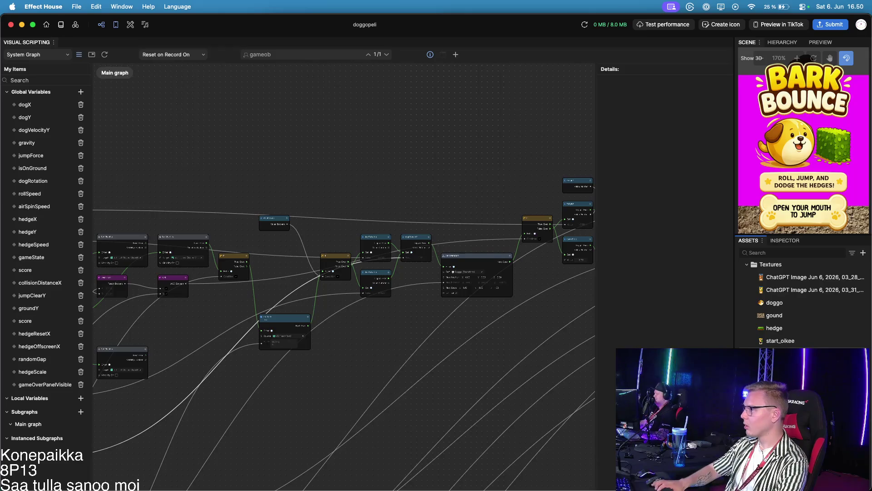
click(390, 315)
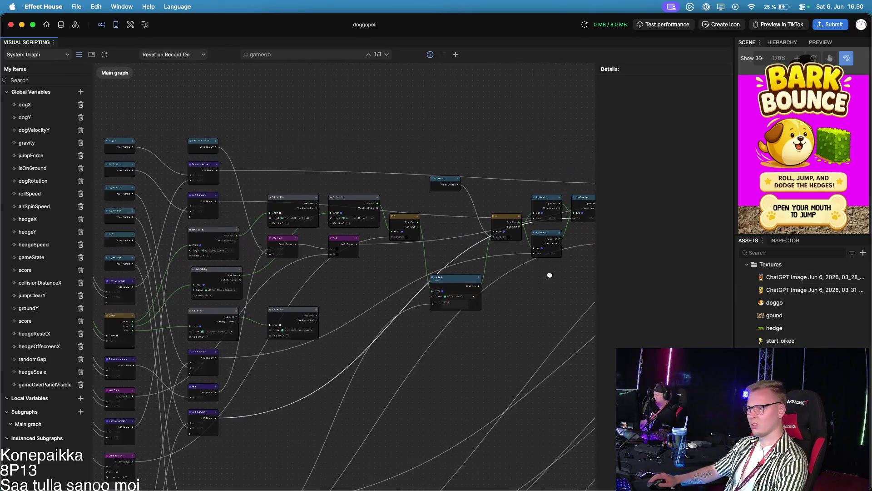
click(867, 119)
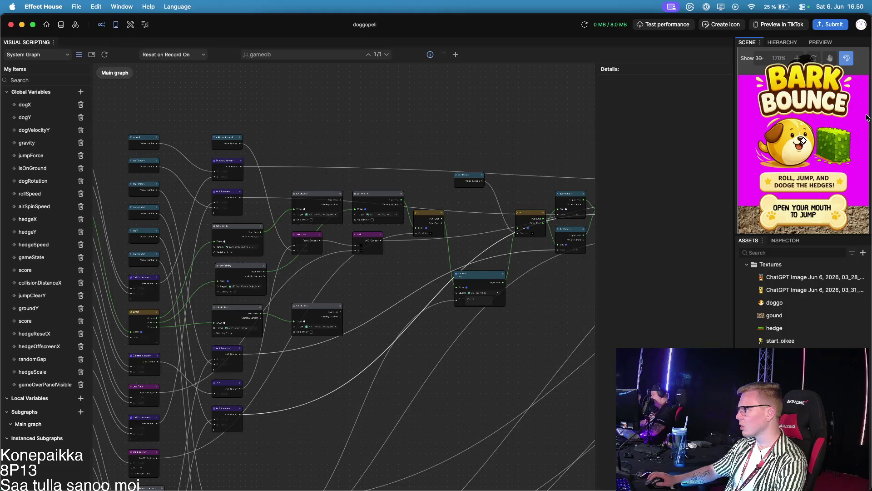
drag(868, 99, 860, 113)
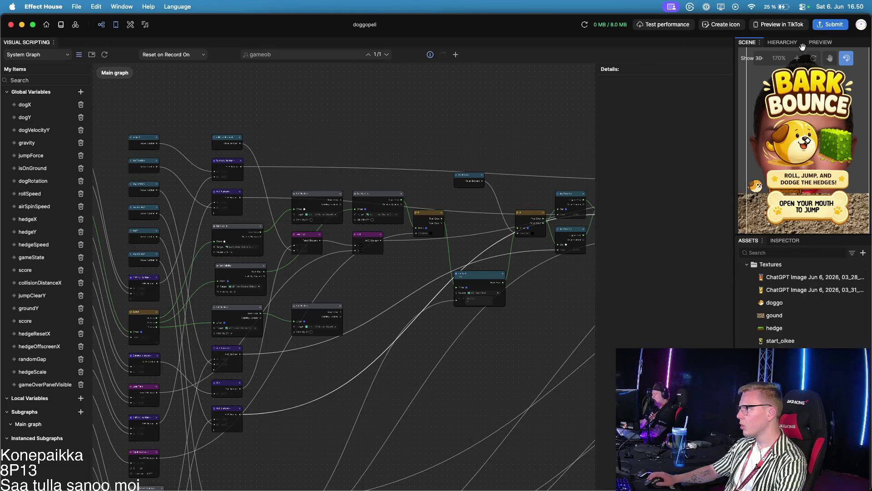
click(822, 42)
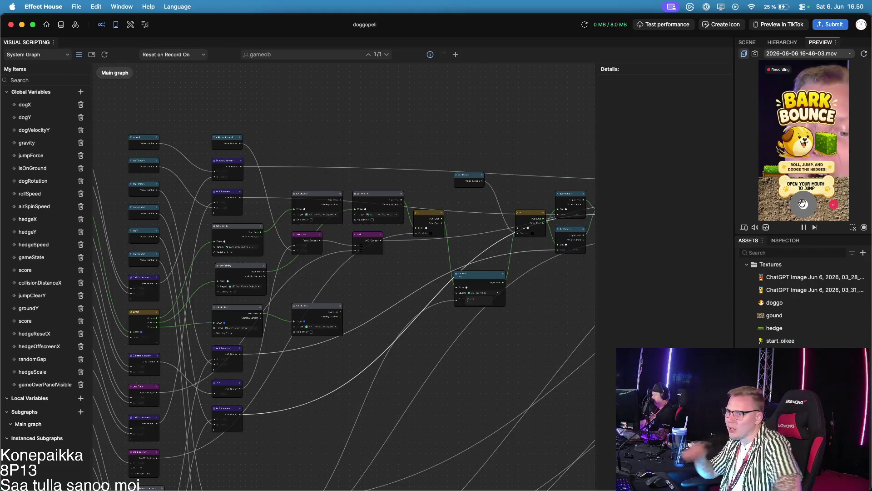
Step: Reset the Preview to its starting screen and record a test play of the game
drag(803, 204, 804, 206)
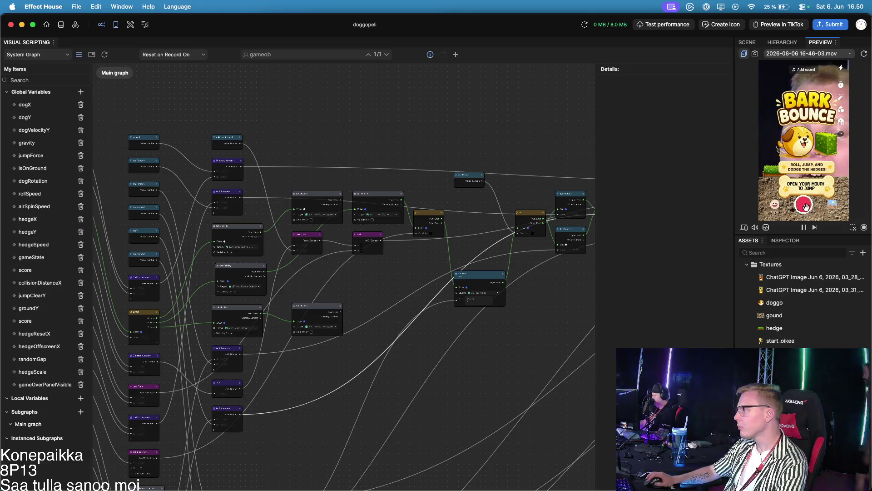
click(804, 207)
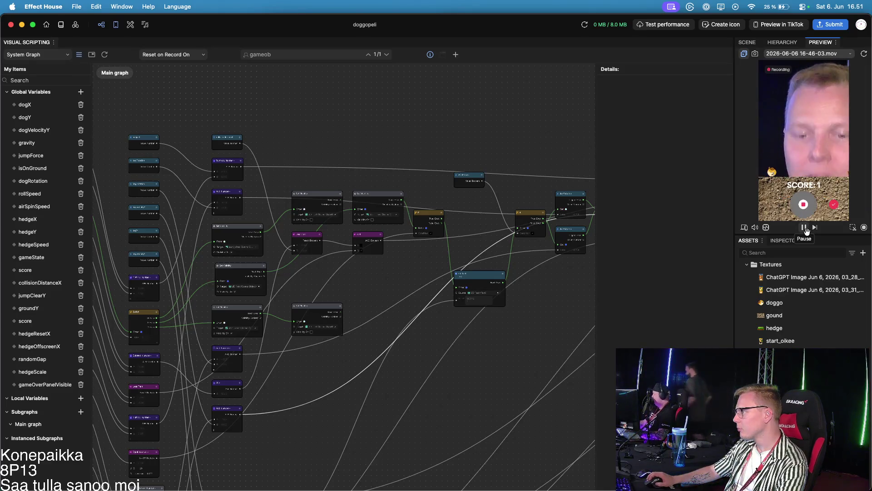
mouse_move(296, 383)
mouse_down()
mouse_move(473, 205)
mouse_move(493, 382)
mouse_move(463, 273)
mouse_up()
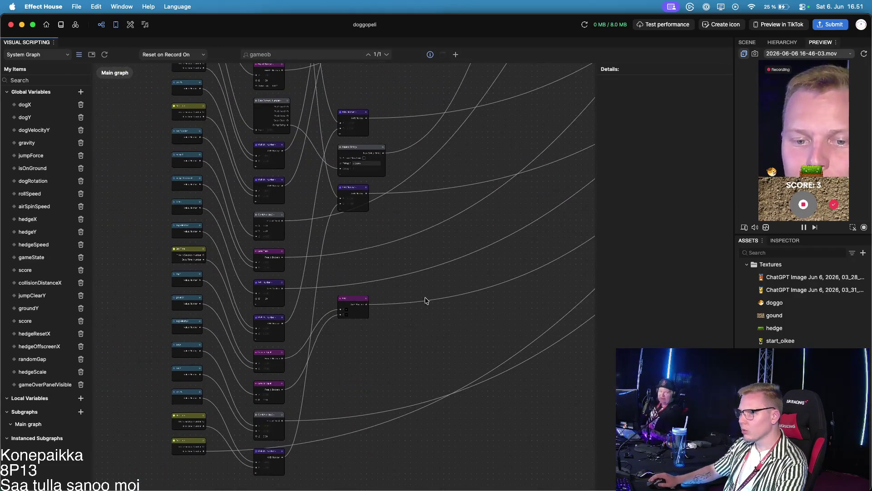
Step: Move the lower isOnGround node in the Facial Movement Detection jump logic slightly down
scroll(413, 354, up, 10)
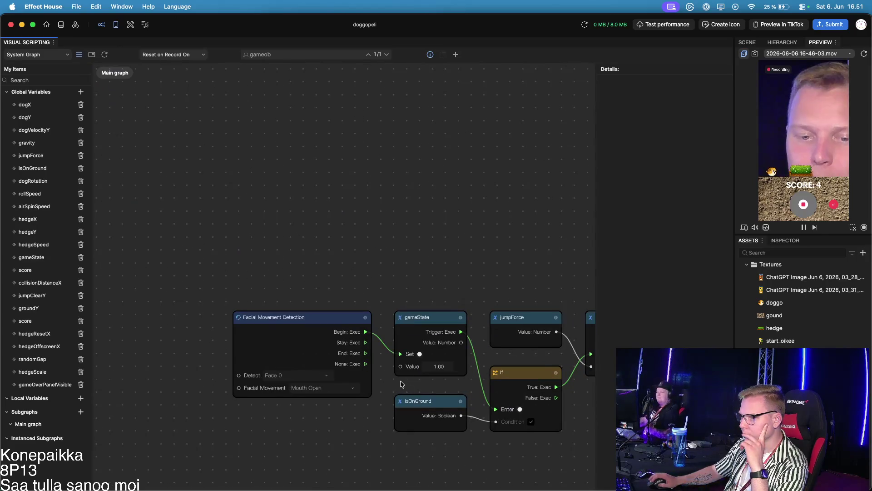
scroll(403, 382, right, 4)
scroll(403, 381, down, 3)
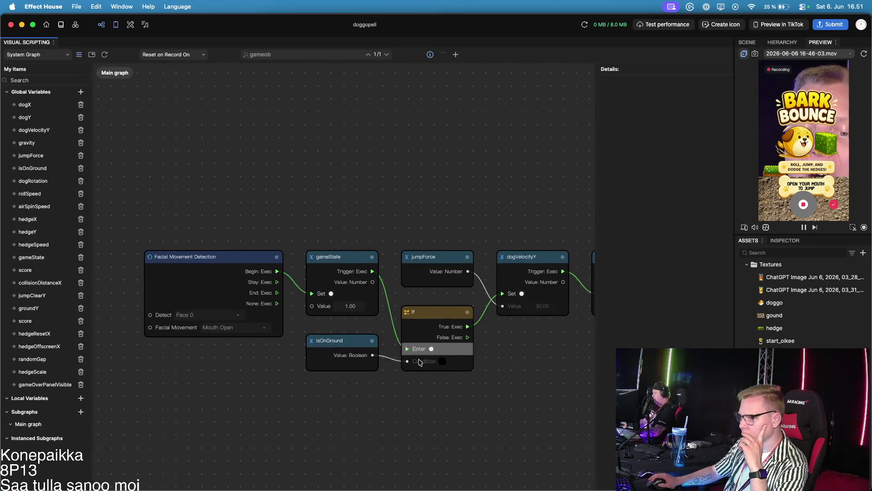
scroll(417, 360, right, 4)
scroll(417, 360, down, 2)
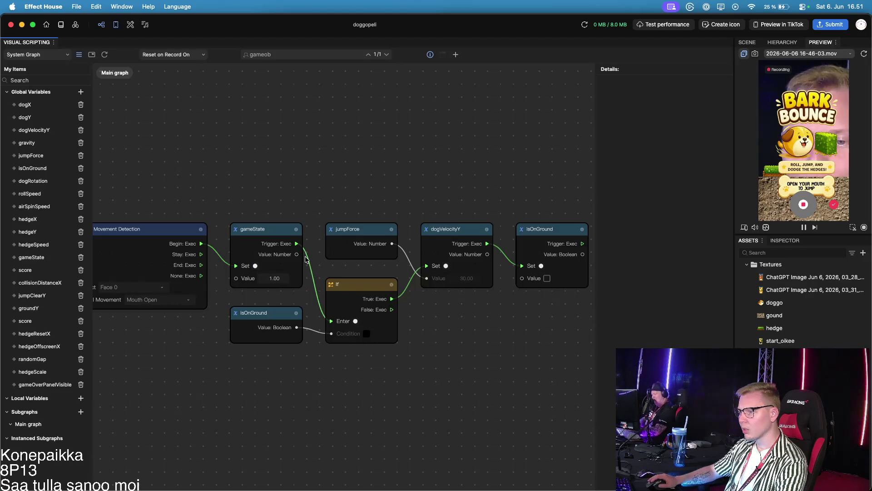
click(283, 317)
drag(283, 318, 279, 343)
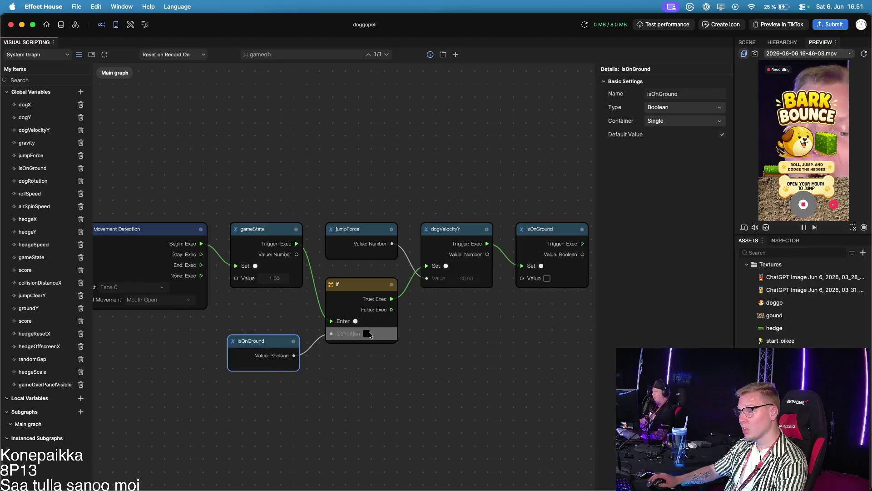
scroll(456, 339, right, 5)
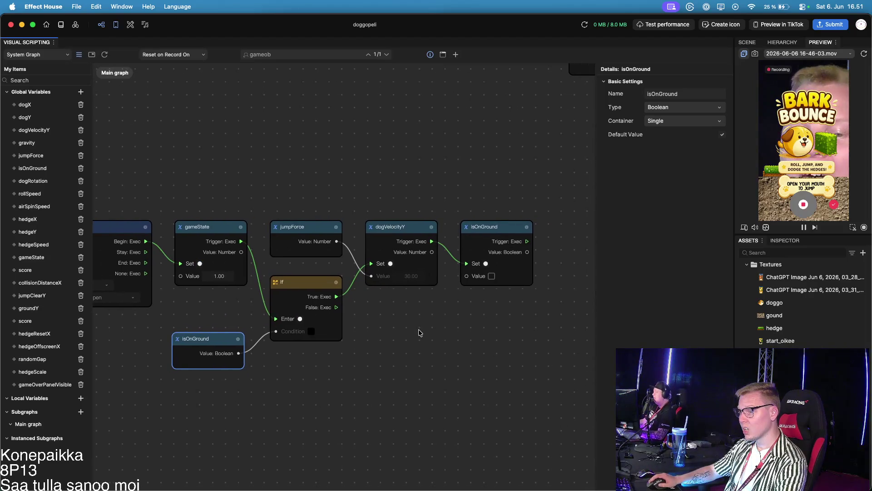
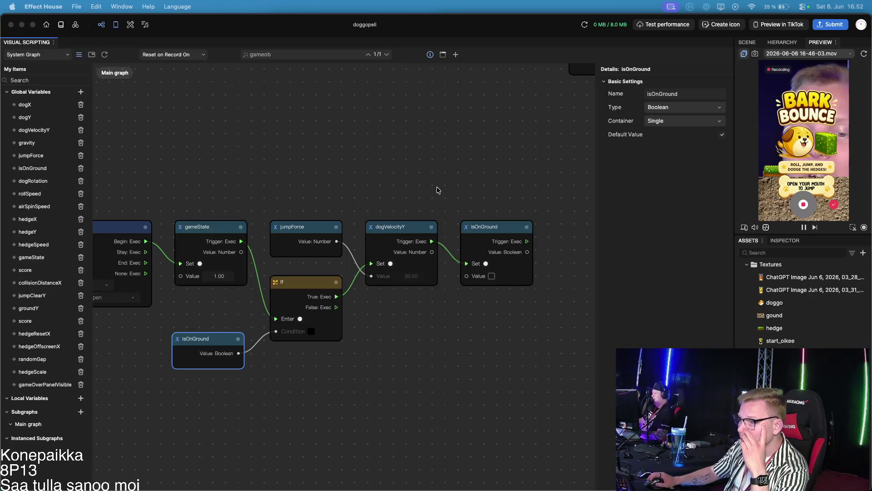
Step: Tidy the isOnGround getter, If node and dogVelocityY node into a cleaner layout
mouse_move(339, 180)
mouse_down()
mouse_move(343, 190)
mouse_move(422, 212)
mouse_up()
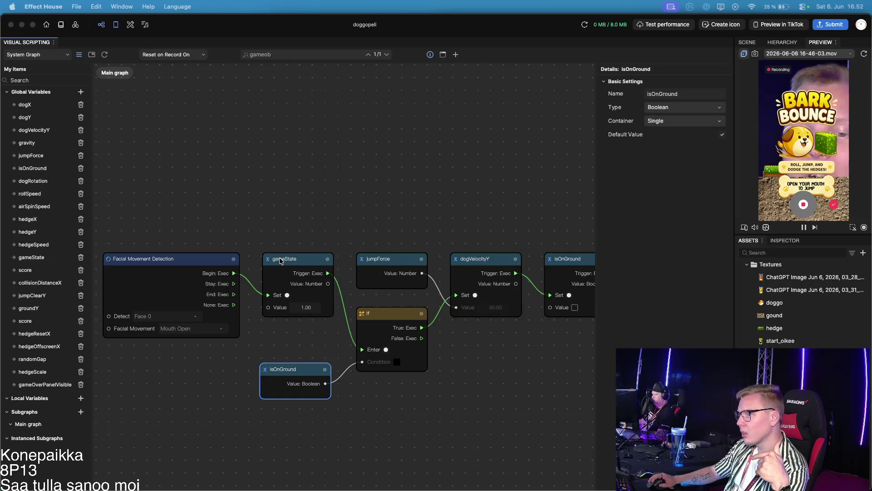
drag(458, 211, 376, 179)
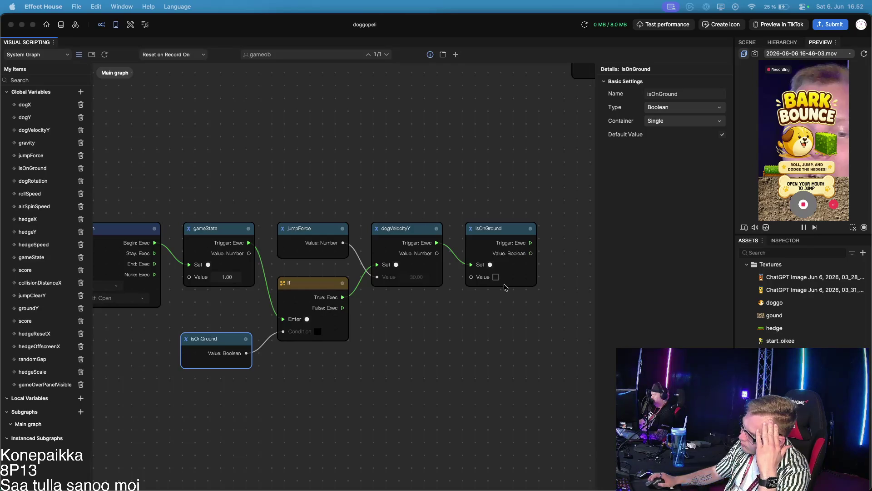
scroll(496, 322, right, 3)
scroll(496, 322, down, 1)
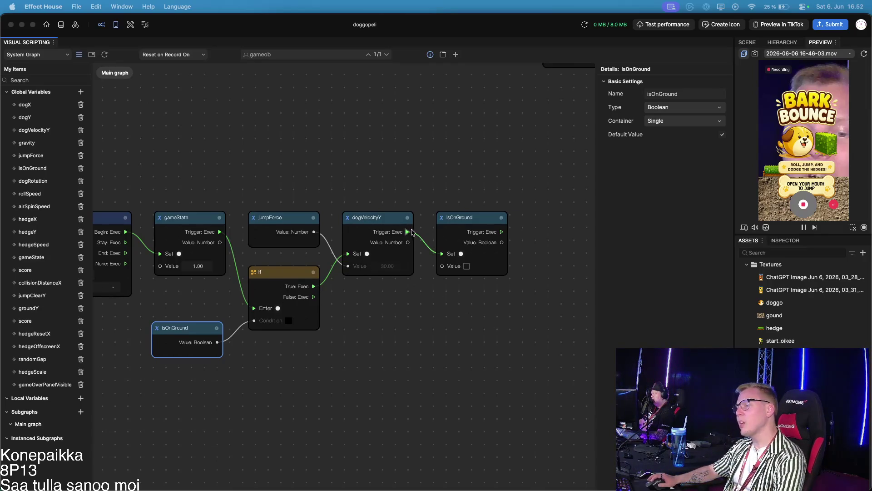
drag(183, 339, 149, 348)
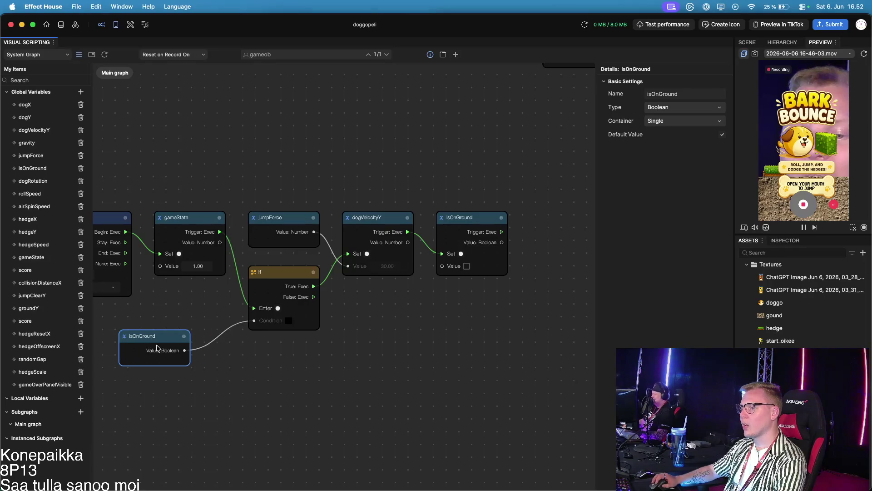
mouse_move(283, 276)
mouse_down()
mouse_move(293, 270)
mouse_move(268, 291)
mouse_up()
drag(382, 218, 394, 207)
Step: Move the isOnGround setter and getter beside the If node, then add a dogY getter
drag(478, 217, 543, 201)
drag(289, 288, 306, 280)
drag(157, 333, 184, 301)
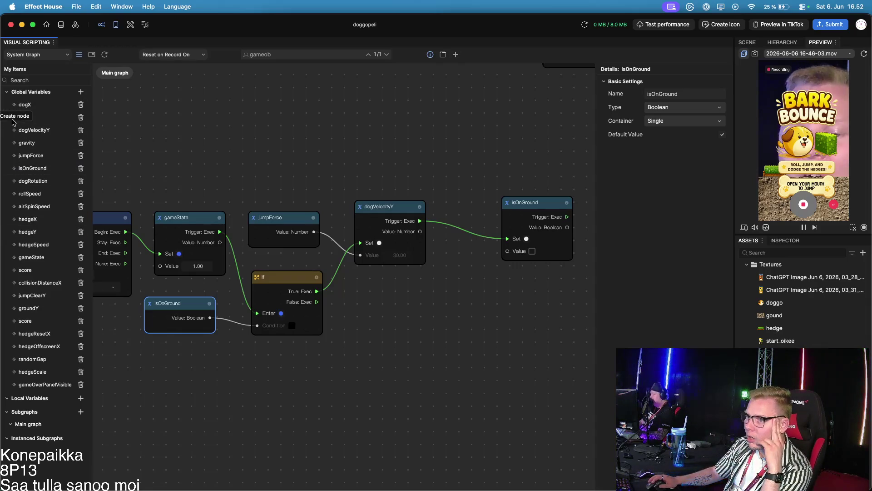
mouse_move(25, 119)
mouse_down()
mouse_move(68, 130)
mouse_move(351, 290)
mouse_move(267, 345)
mouse_move(154, 370)
mouse_up()
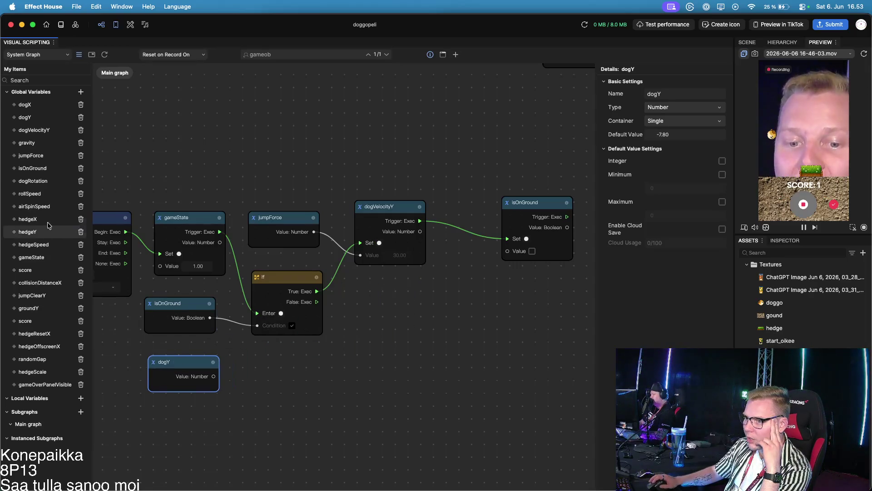
Step: Add a groundY getter node and position it just below the dogY getter
click(32, 168)
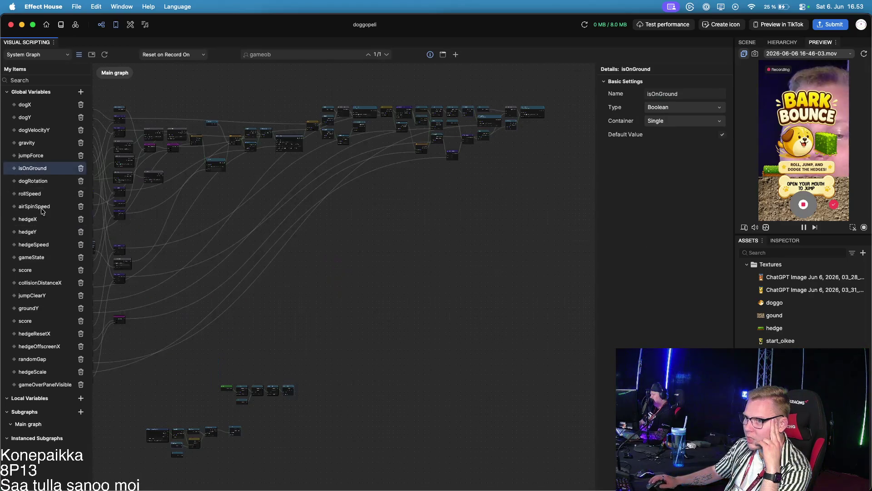
scroll(182, 436, up, 10)
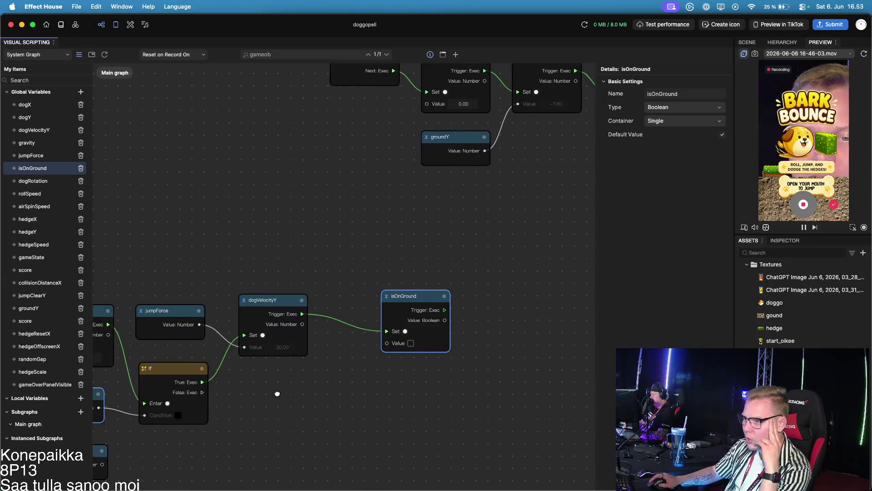
drag(378, 327, 382, 322)
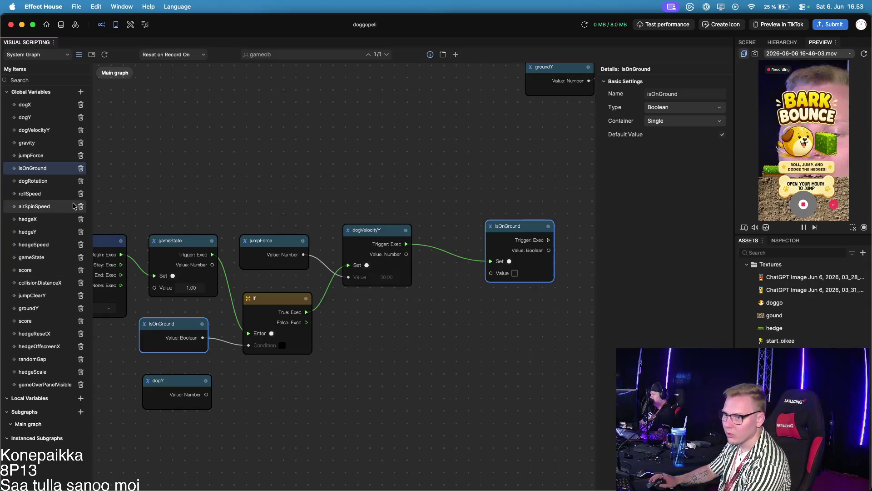
mouse_move(28, 308)
mouse_down()
mouse_move(46, 318)
mouse_move(350, 284)
mouse_move(173, 425)
mouse_up()
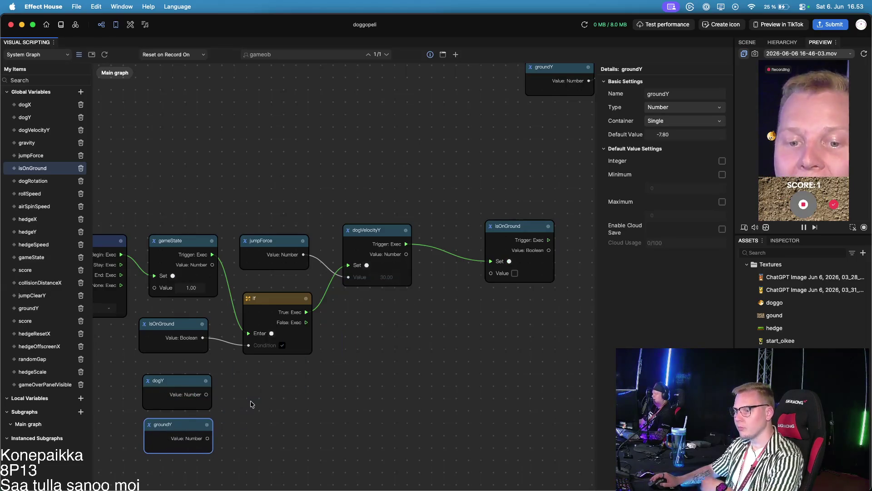
drag(251, 402, 311, 372)
click(455, 54)
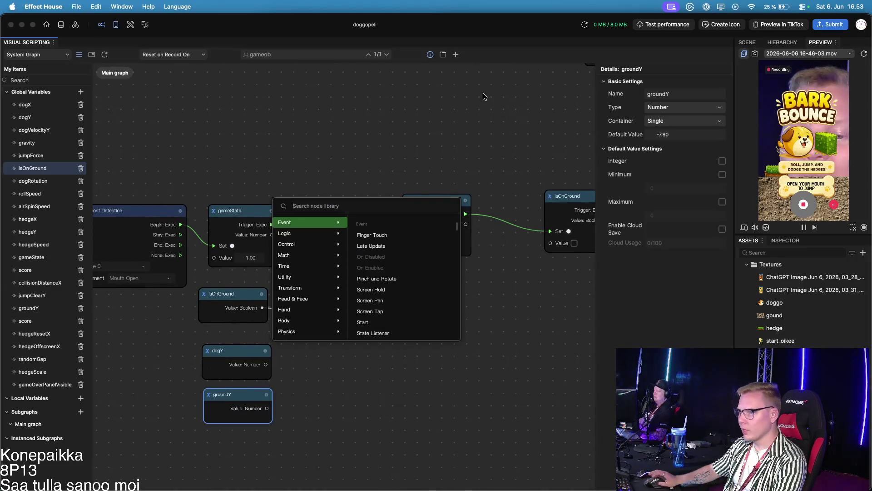
Step: Add an Equal node below the If node, then delete it as unwanted
text(equal)
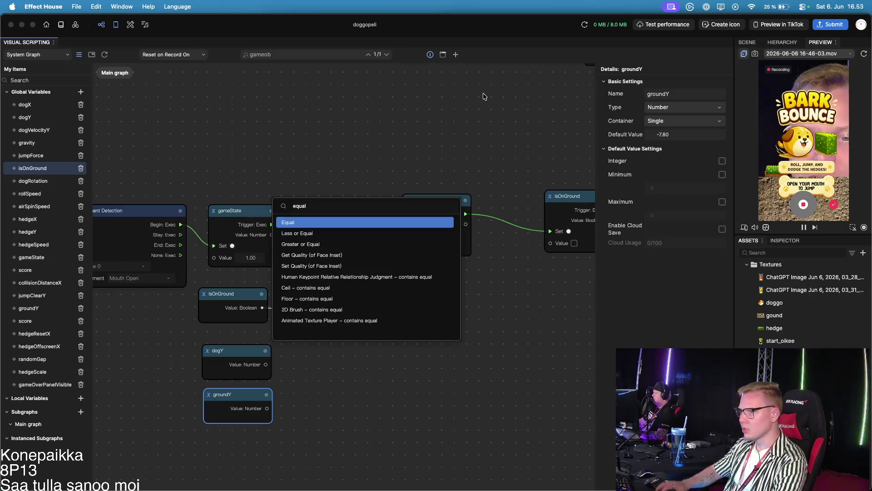
key(Return)
drag(401, 287, 338, 369)
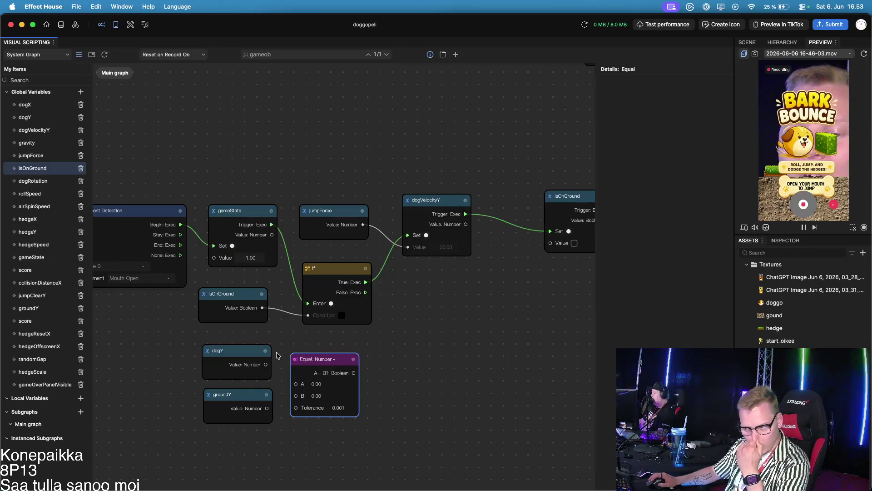
key(BackSpace)
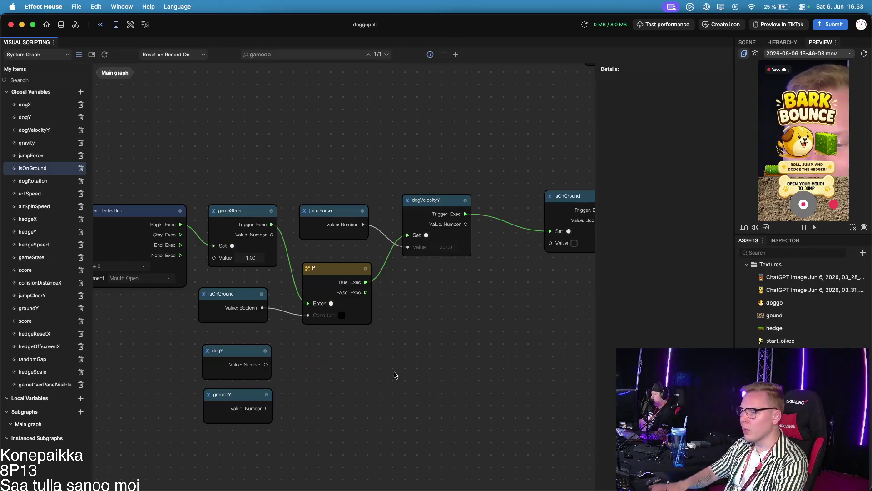
Step: Add a Greater Than node below the If node and wire groundY's Value to its B input
click(456, 54)
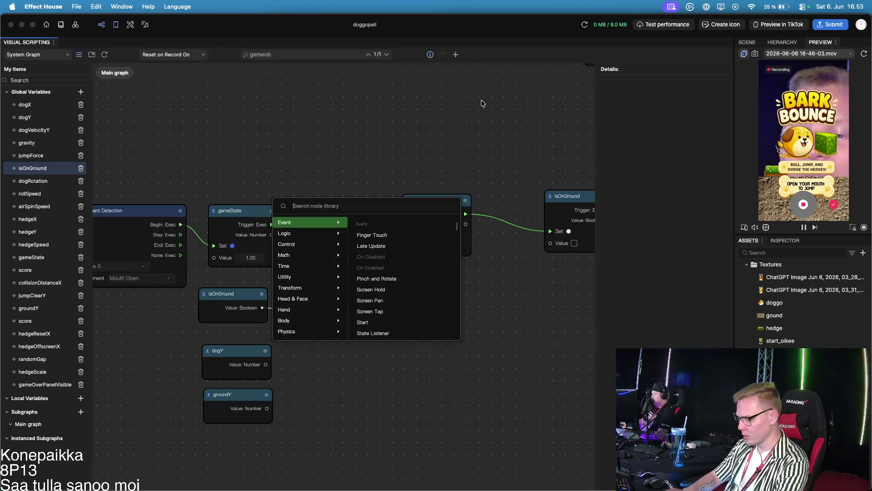
text(grea)
key(Return)
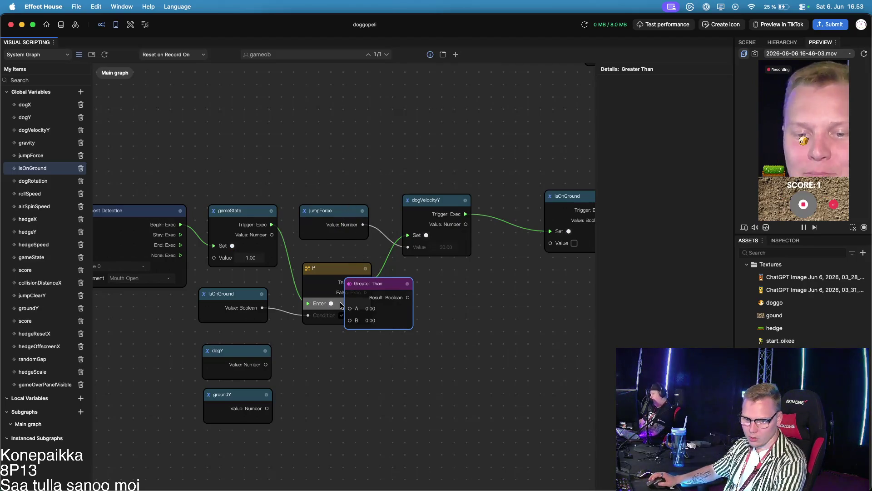
mouse_move(349, 284)
mouse_down()
mouse_move(291, 355)
mouse_move(249, 351)
mouse_move(291, 381)
mouse_up()
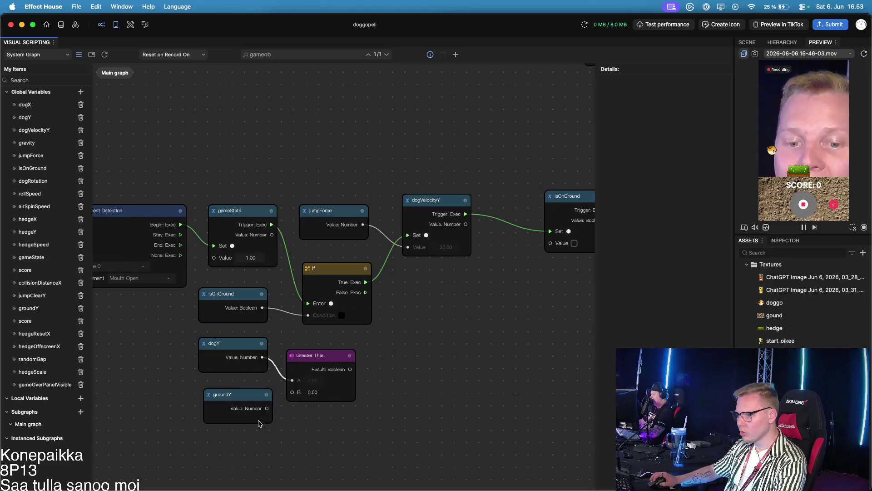
drag(267, 408, 292, 392)
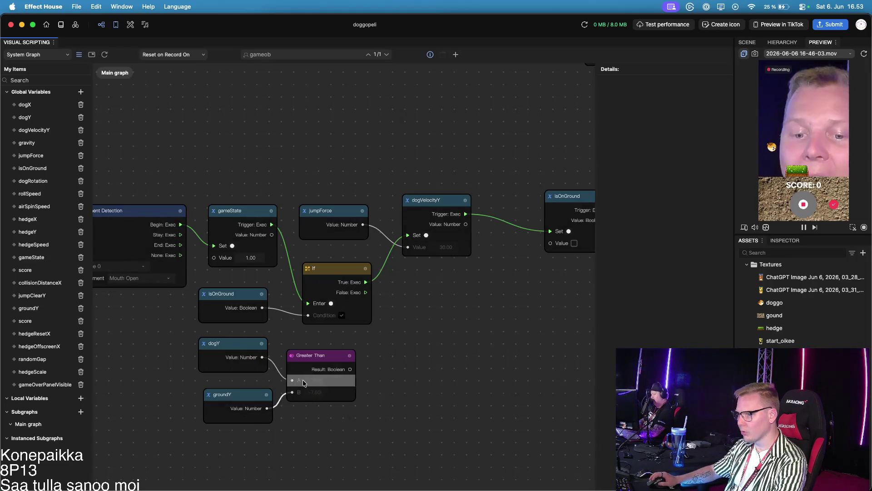
Step: Shift the dogY and groundY getters left toward Greater Than and inspect dogY's settings
click(328, 351)
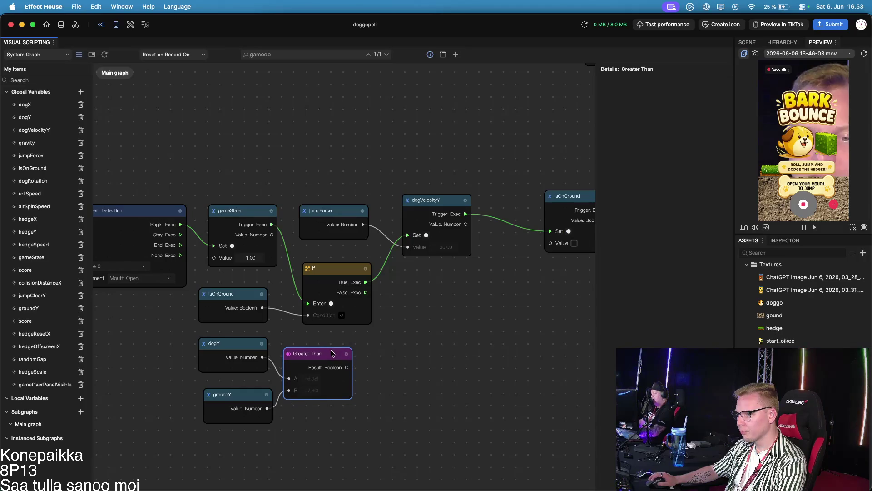
drag(227, 343, 209, 344)
drag(236, 394, 197, 390)
click(330, 359)
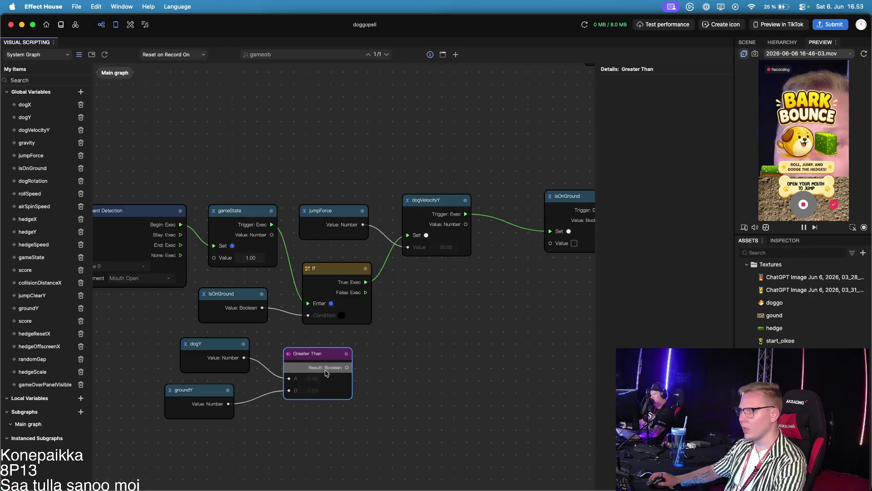
click(207, 350)
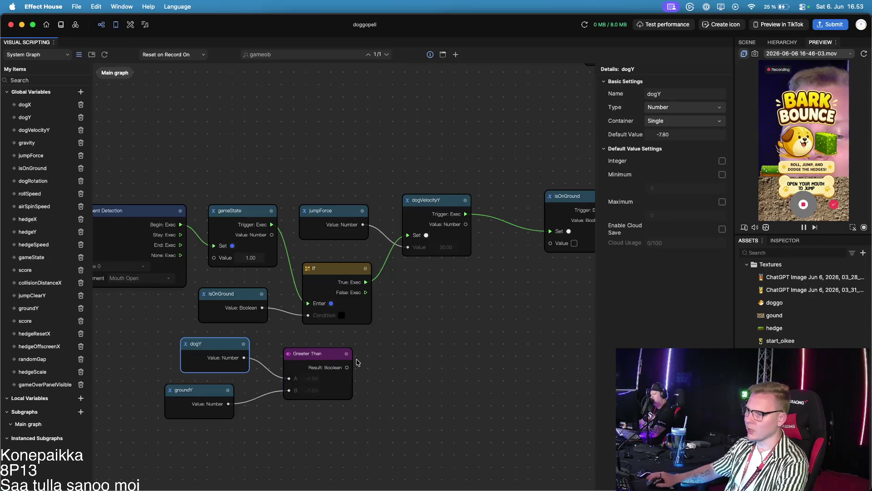
Step: Delete the Greater Than node and clear the 'gameob' graph search text
click(312, 358)
key(Delete)
click(328, 53)
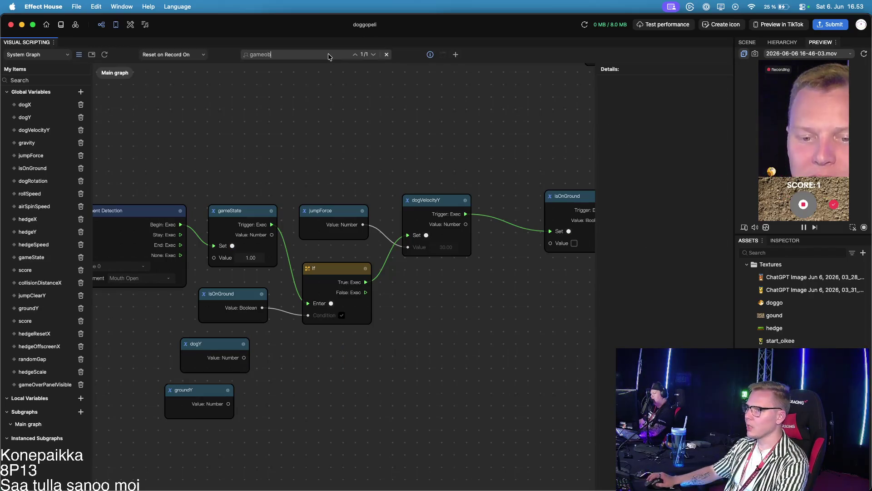
key(BackSpace)
key(BackSpace)
key(BackSpace)
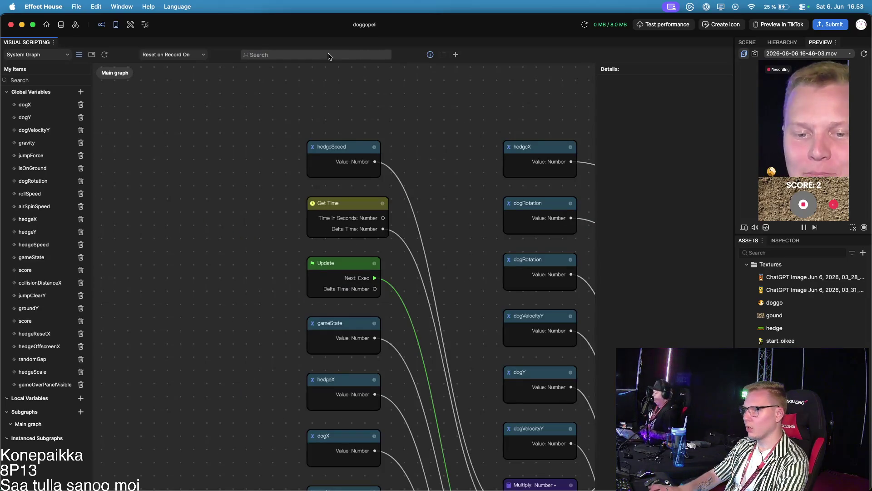
Step: Add a Less or Equal node and position it beside the dogY getter
click(455, 54)
text(le)
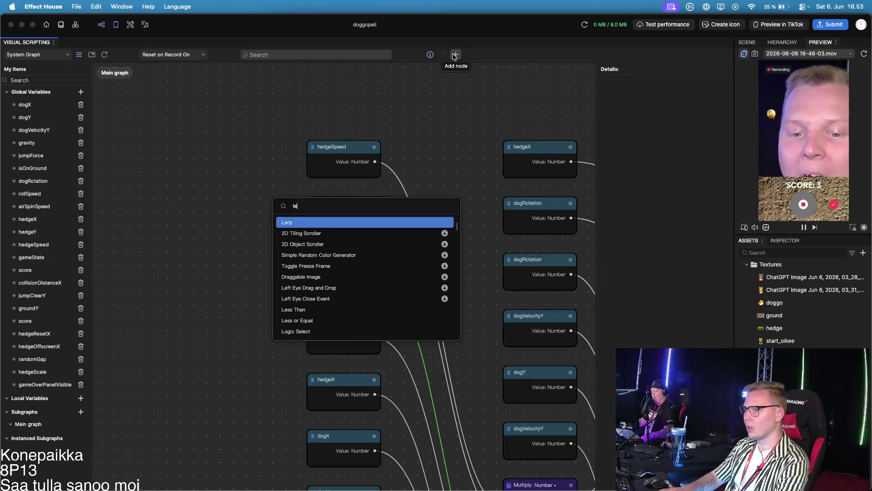
text(ss or)
key(Return)
mouse_move(342, 301)
mouse_down()
mouse_move(336, 326)
mouse_move(363, 488)
mouse_move(372, 490)
mouse_move(359, 490)
mouse_move(362, 334)
mouse_up()
scroll(436, 353, down, 5)
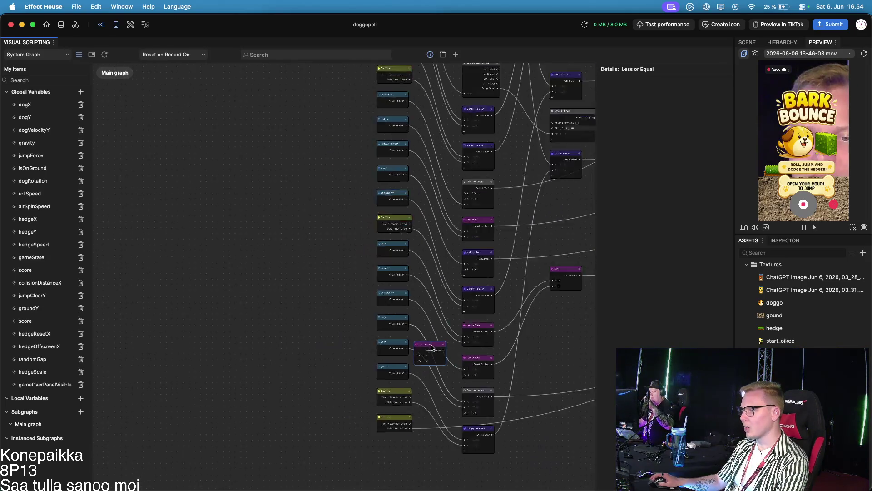
scroll(515, 389, down, 5)
drag(502, 366, 385, 302)
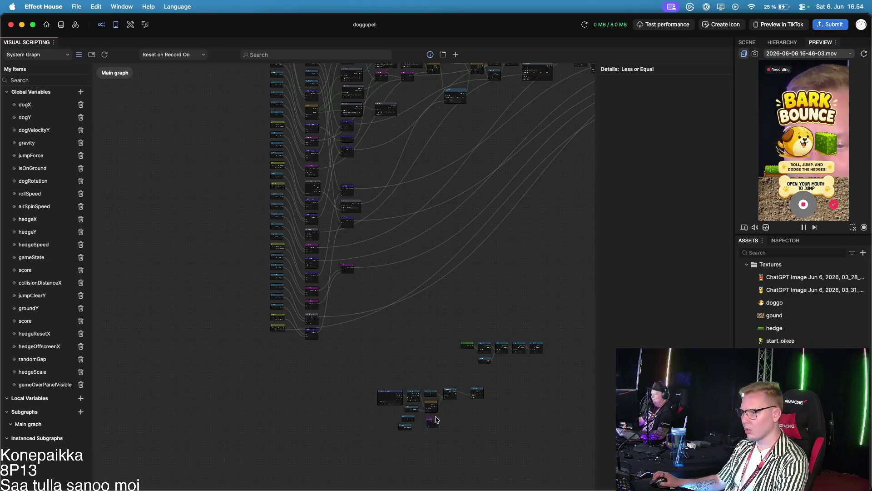
scroll(429, 407, up, 10)
drag(535, 390, 423, 170)
mouse_move(290, 253)
mouse_down()
mouse_move(272, 253)
mouse_move(251, 282)
mouse_up()
Step: Wire dogY to A and groundY to B of Less or Equal, shifting both getters left
drag(207, 305, 251, 295)
drag(216, 244, 192, 242)
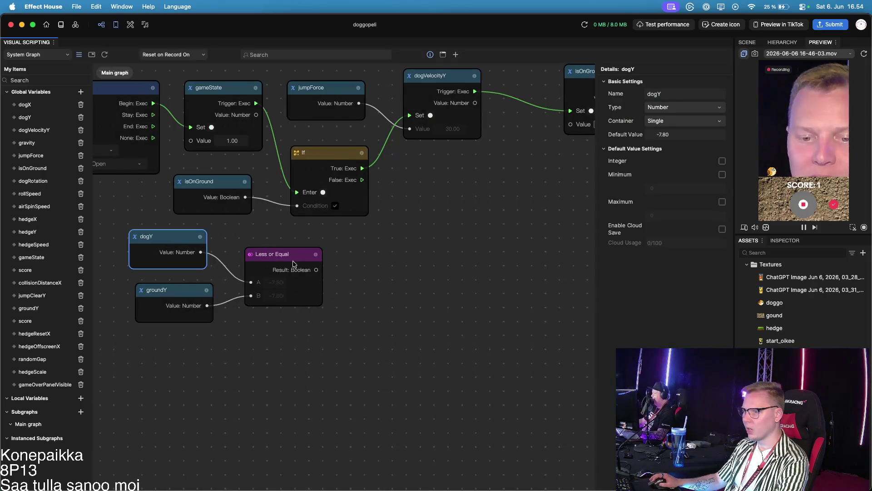
mouse_move(193, 294)
mouse_down()
mouse_move(173, 293)
mouse_move(178, 288)
mouse_up()
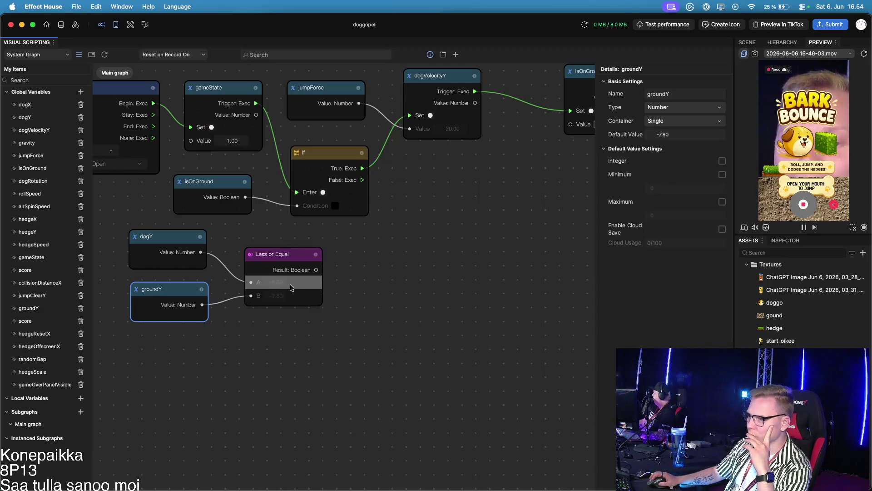
Step: Start a test run of the game in the preview
scroll(279, 289, up, 1)
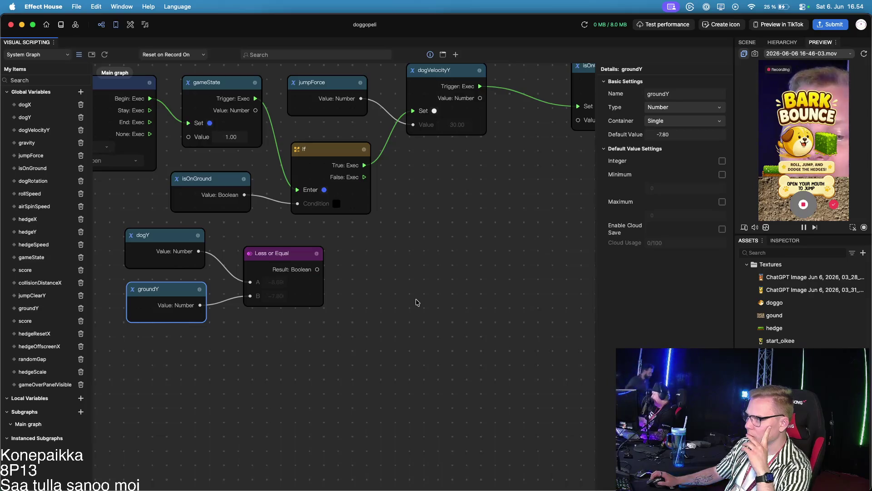
scroll(353, 298, up, 2)
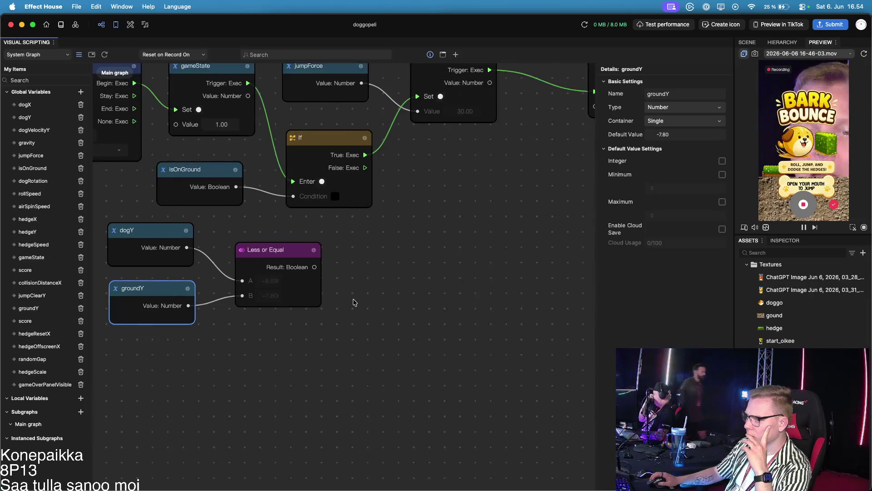
click(800, 205)
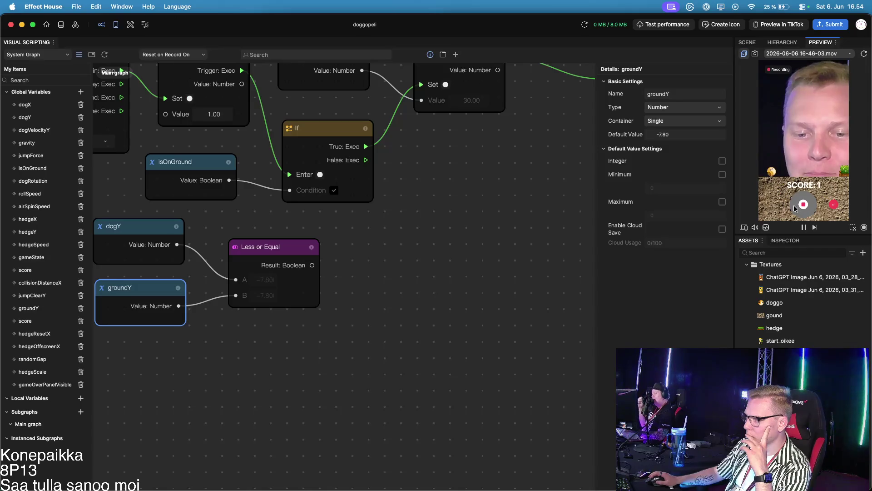
Step: Delete the isOnGround getter and feed Less or Equal's Result into the If Condition
drag(392, 247, 454, 298)
click(267, 230)
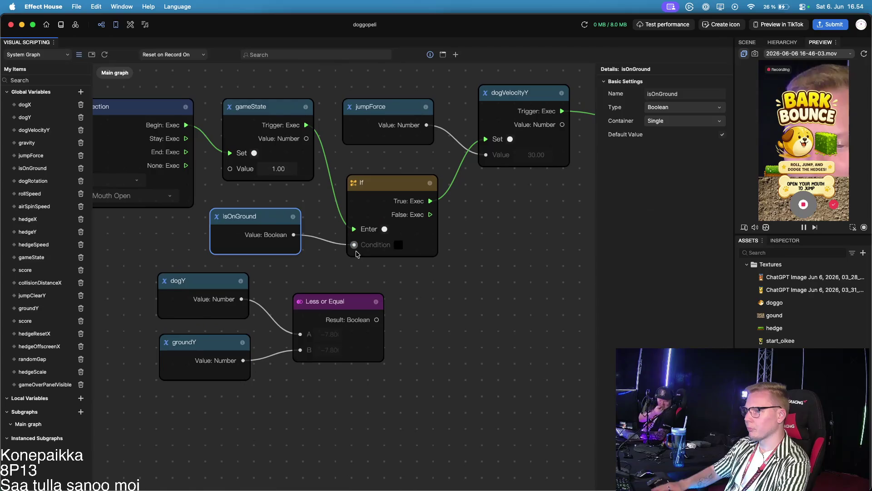
key(BackSpace)
drag(377, 319, 351, 246)
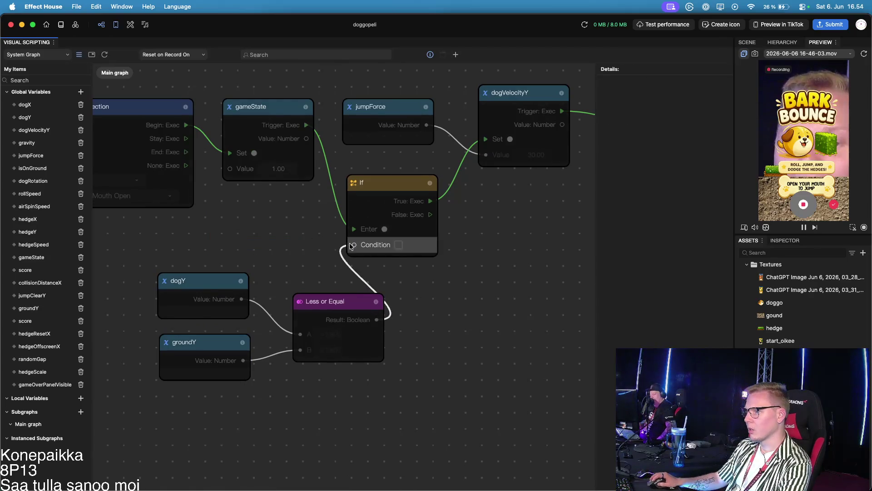
Step: Move Less or Equal nearer the If node and restart the preview test run
drag(354, 301, 314, 279)
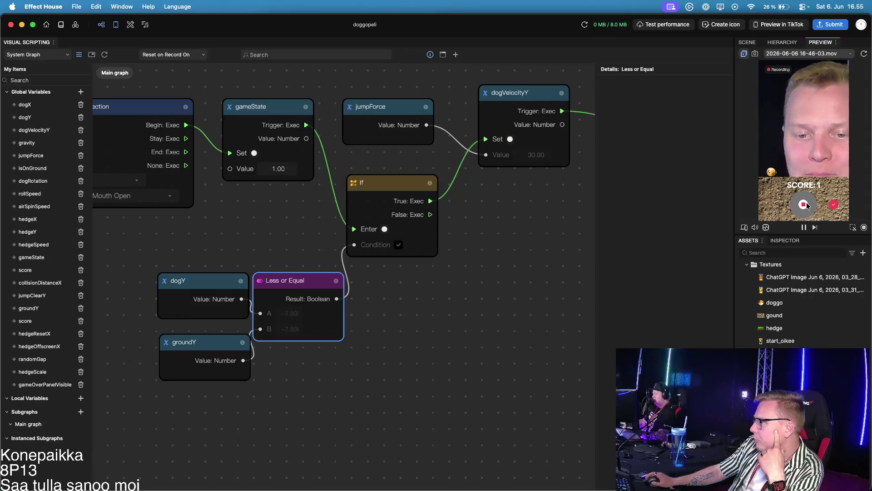
click(804, 204)
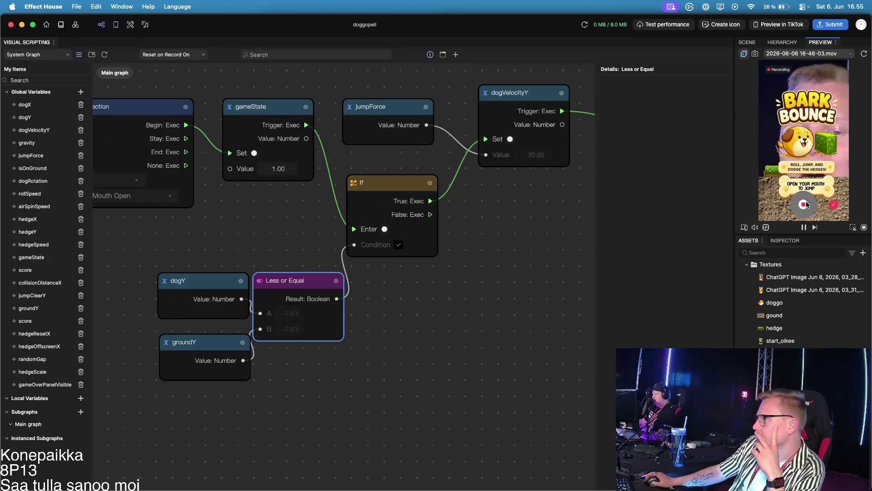
click(804, 204)
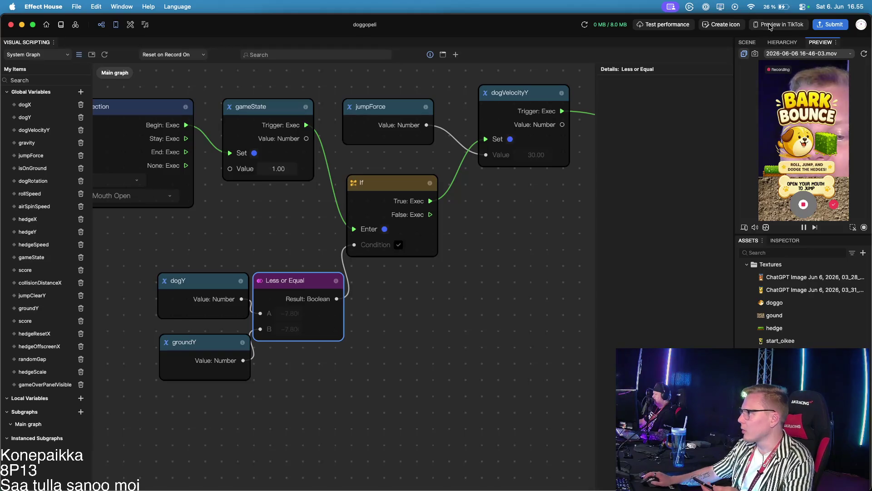
Step: Send a preview of the effect to TikTok, then dismiss the QR-code popover
click(721, 5)
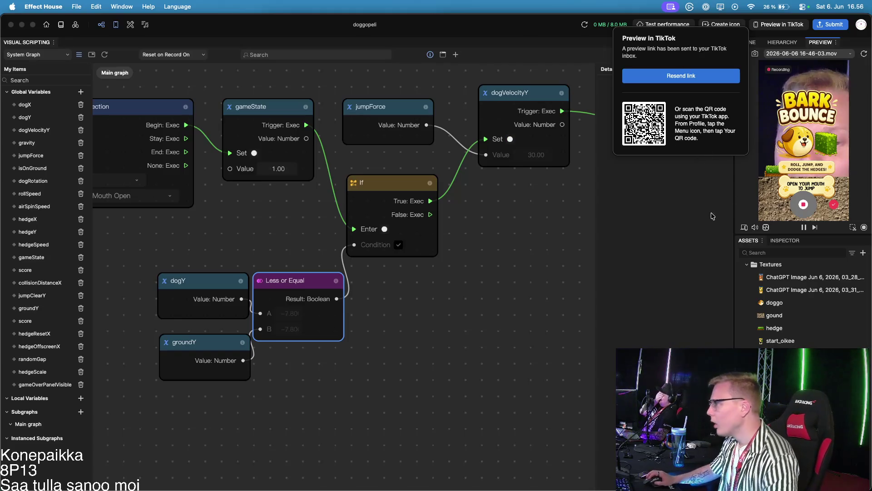
click(675, 198)
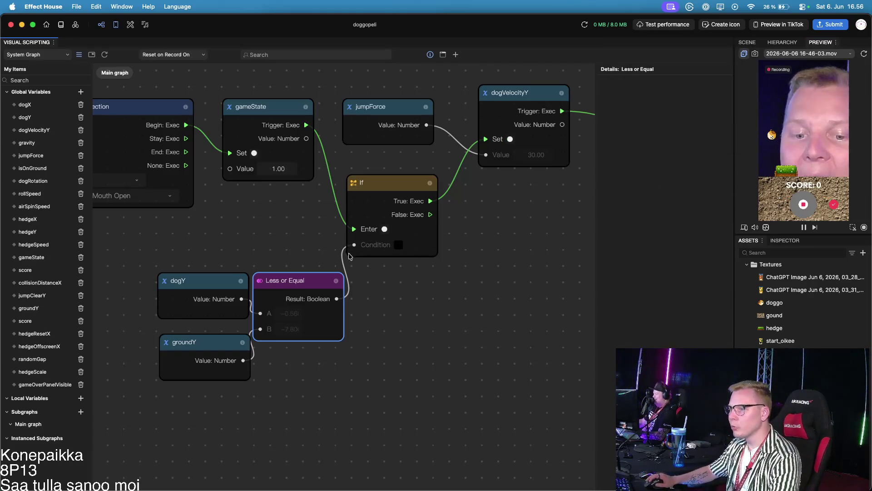
scroll(209, 244, down, 3)
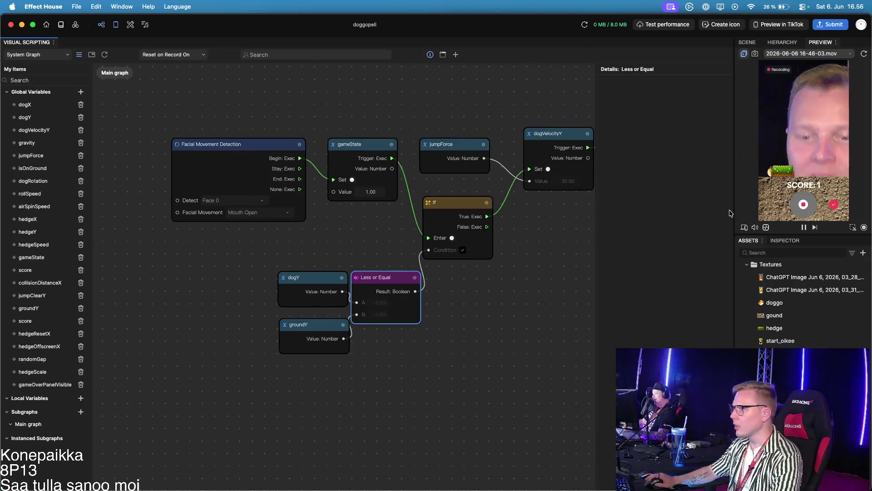
Step: Check the Scene and Hierarchy panels, then return to the live Preview
click(781, 41)
click(748, 43)
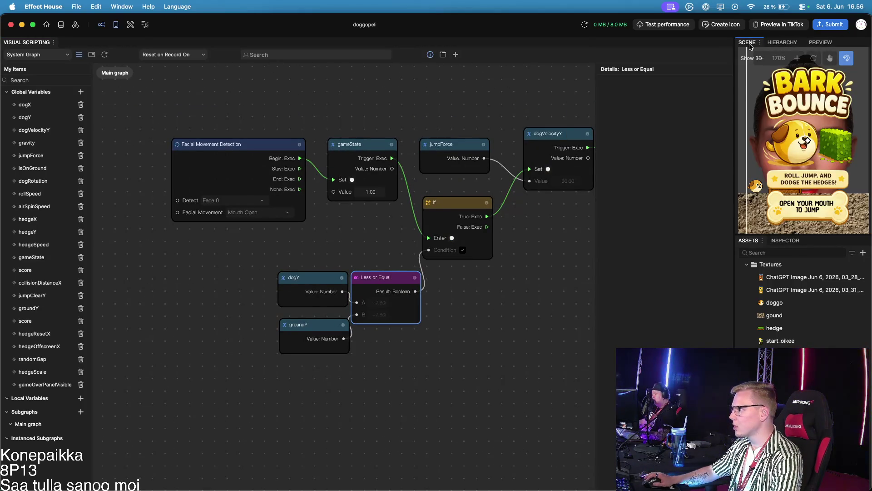
click(790, 42)
click(813, 41)
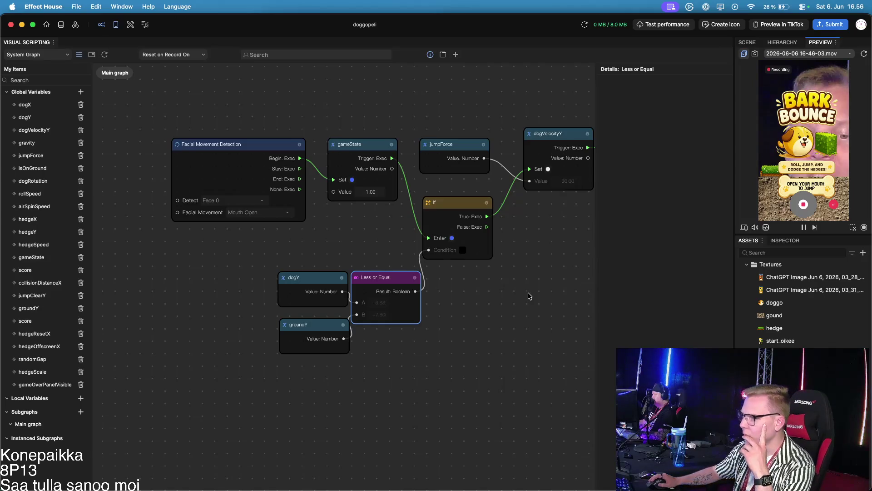
Step: Box-select the Start chain resetting gameState, dogY, dogVelocityY and isOnGround
scroll(536, 309, up, 3)
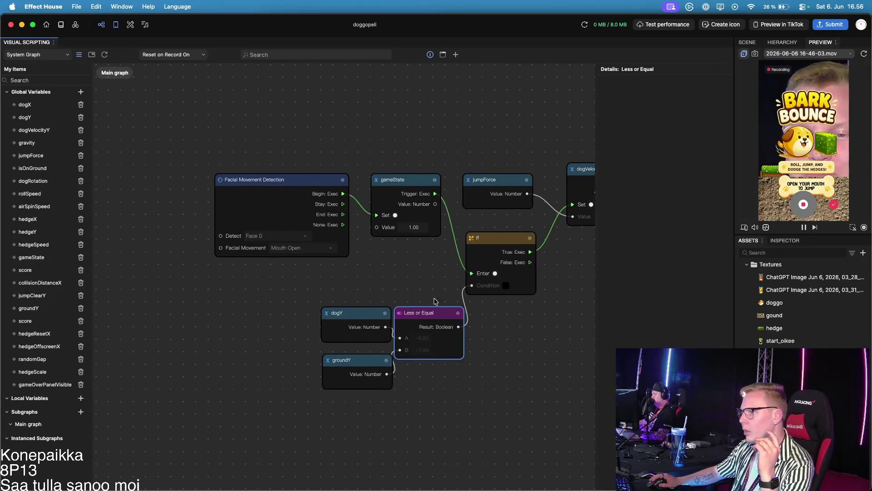
scroll(364, 267, down, 5)
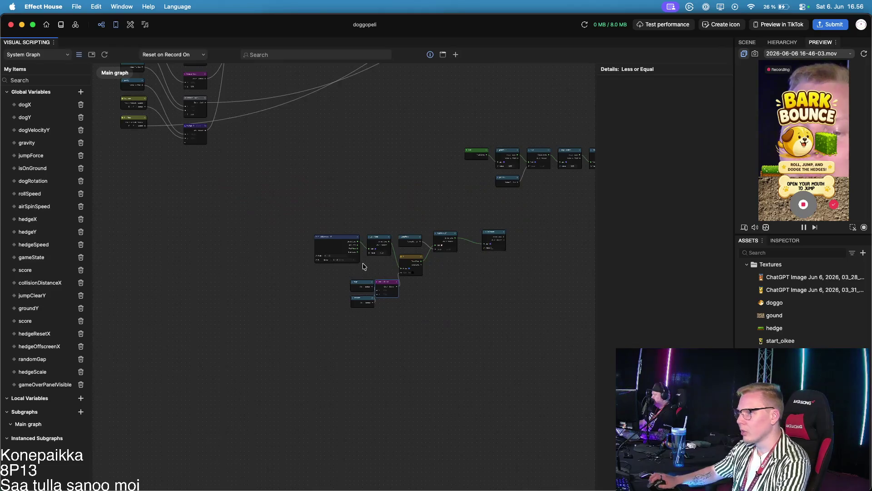
scroll(364, 267, up, 5)
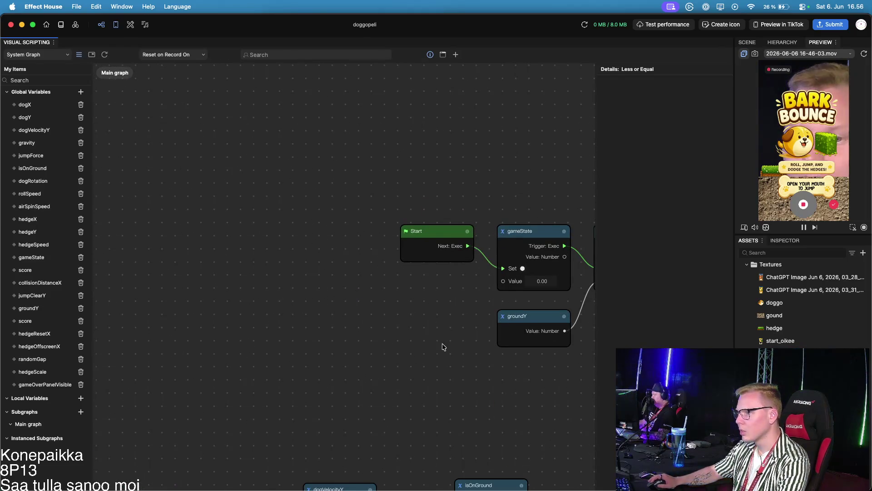
drag(444, 347, 291, 318)
drag(503, 359, 317, 329)
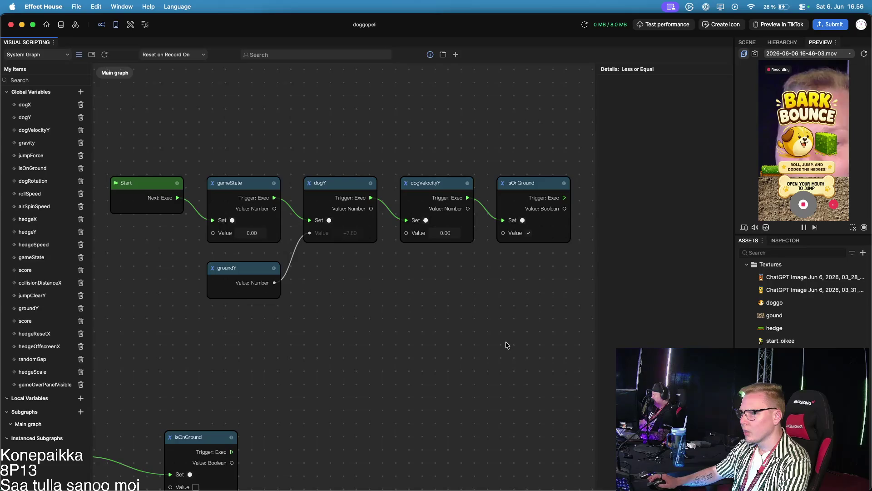
scroll(204, 241, down, 1)
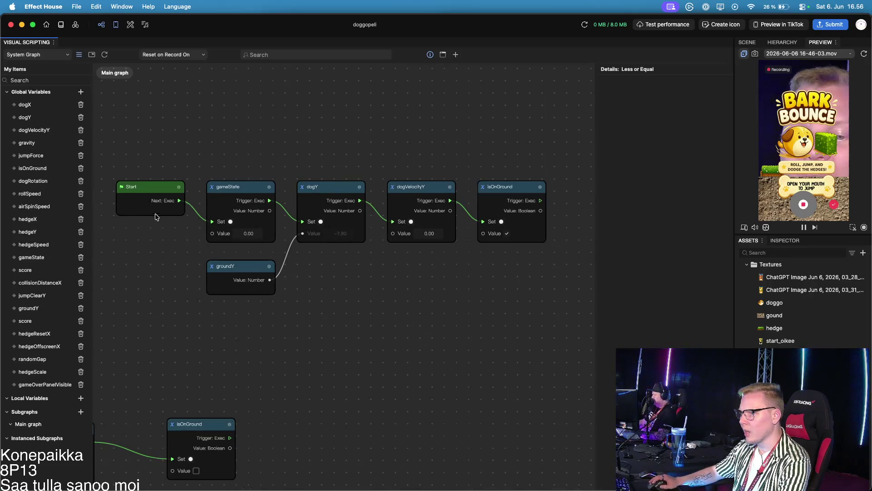
mouse_move(105, 152)
mouse_down()
mouse_move(276, 243)
mouse_move(565, 334)
mouse_up()
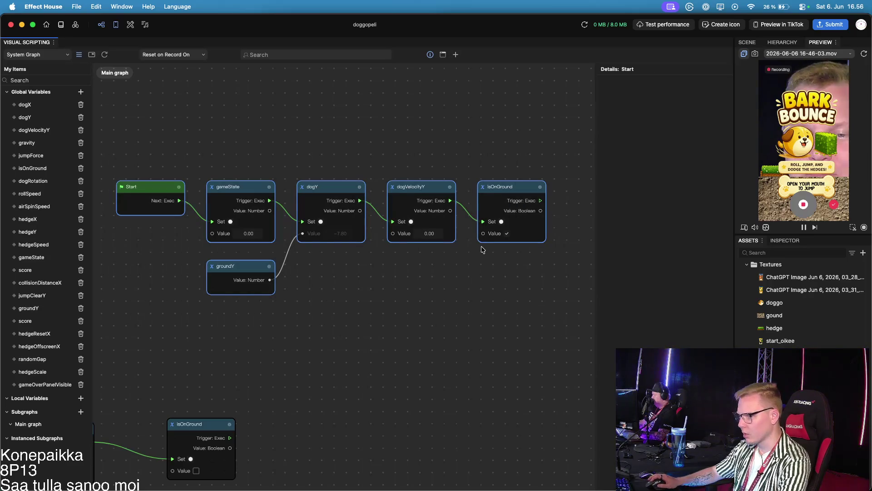
key(Delete)
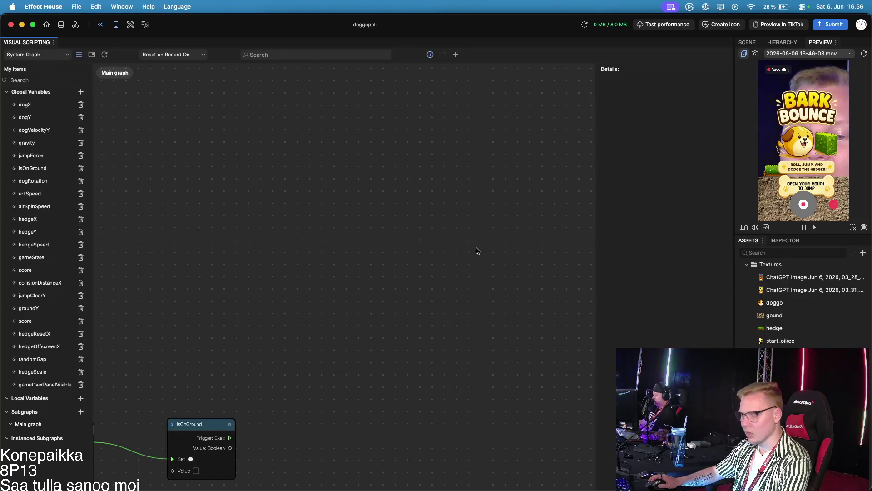
click(773, 199)
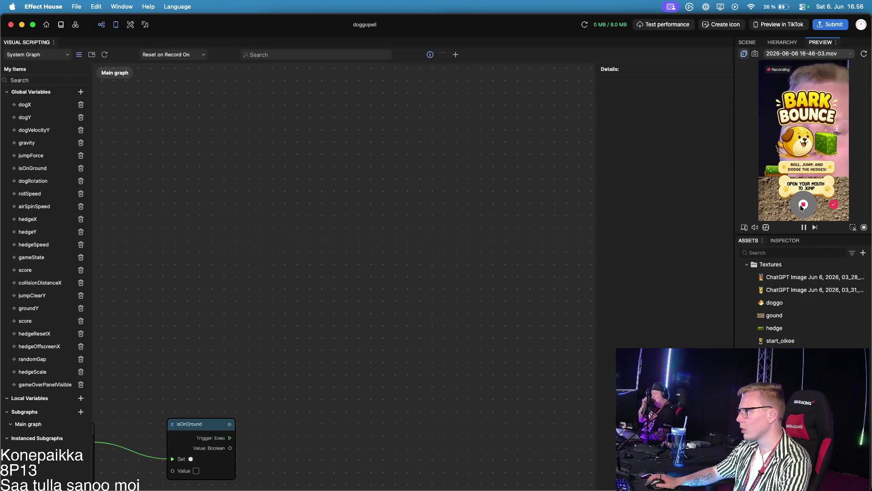
click(359, 250)
scroll(343, 249, left, 5)
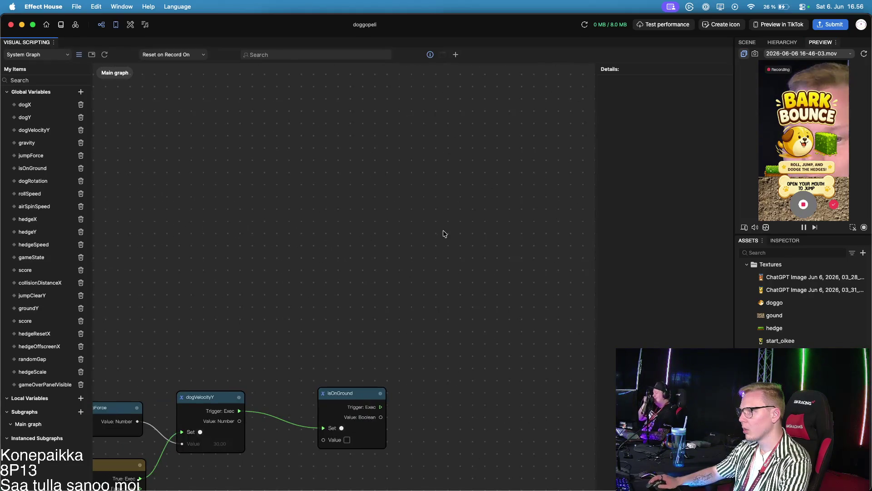
key(super+v)
scroll(476, 275, right, 10)
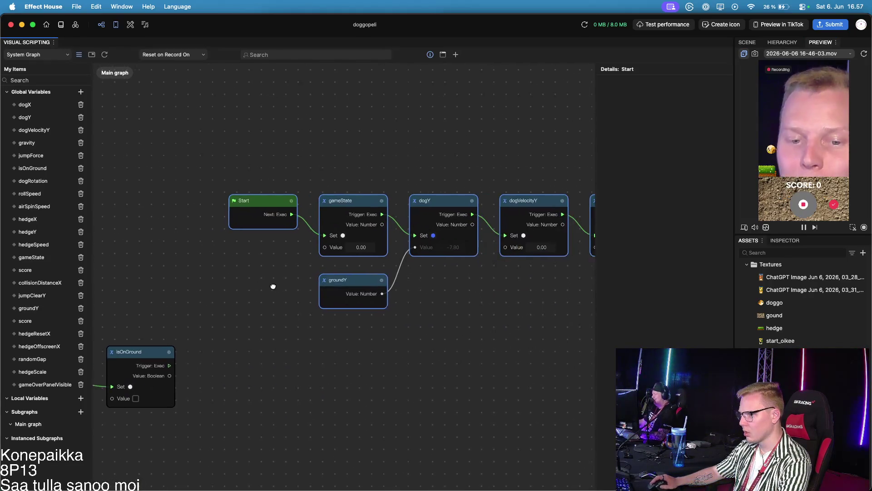
click(450, 345)
scroll(454, 343, up, 5)
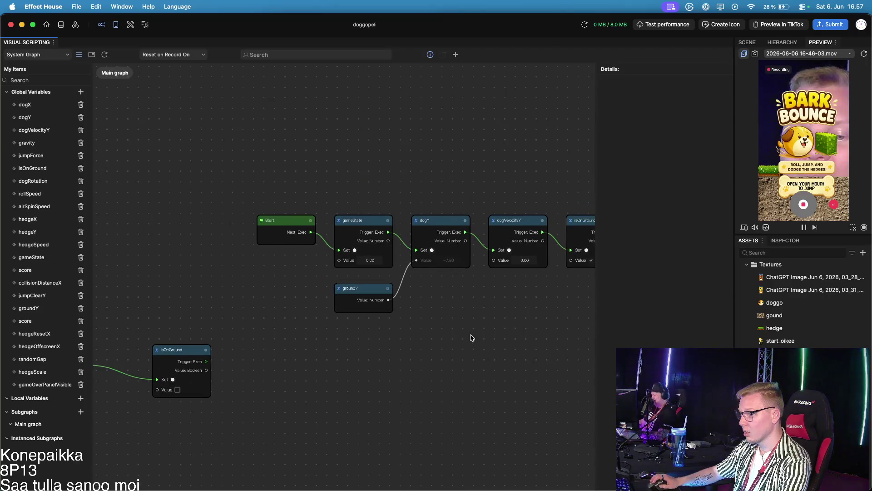
scroll(483, 342, right, 4)
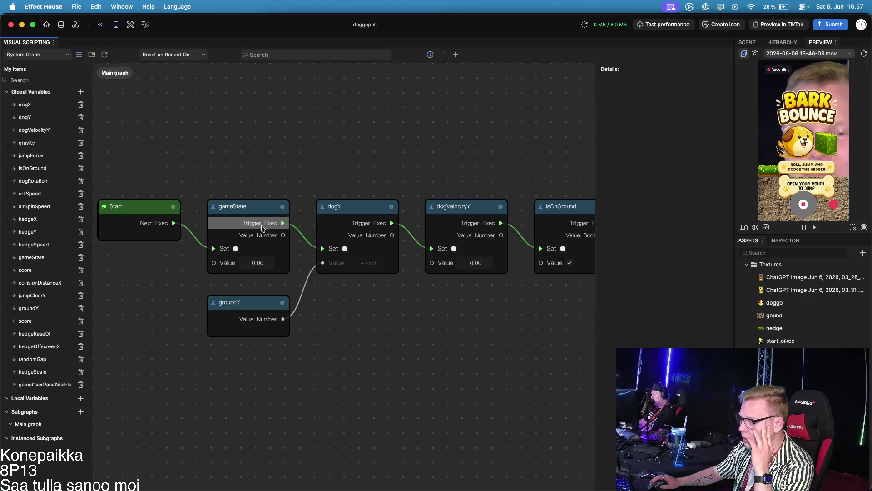
scroll(431, 314, right, 4)
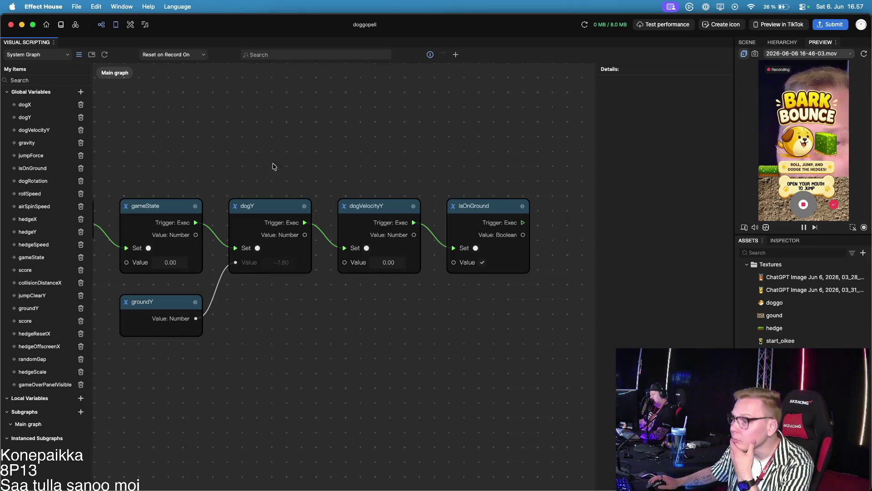
scroll(358, 300, right, 3)
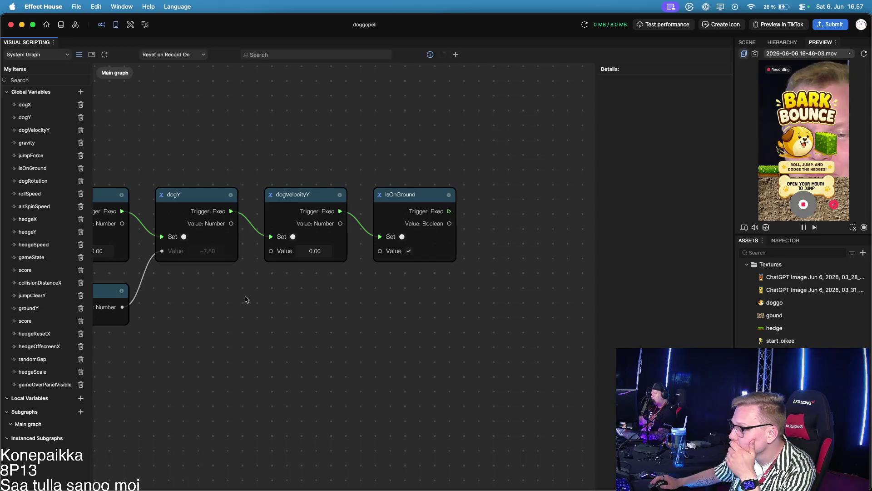
drag(245, 299, 381, 308)
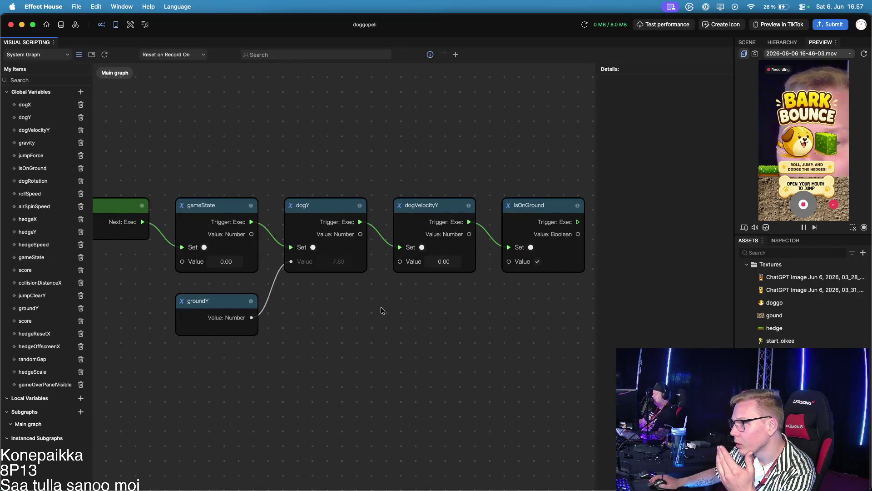
scroll(381, 310, down, 3)
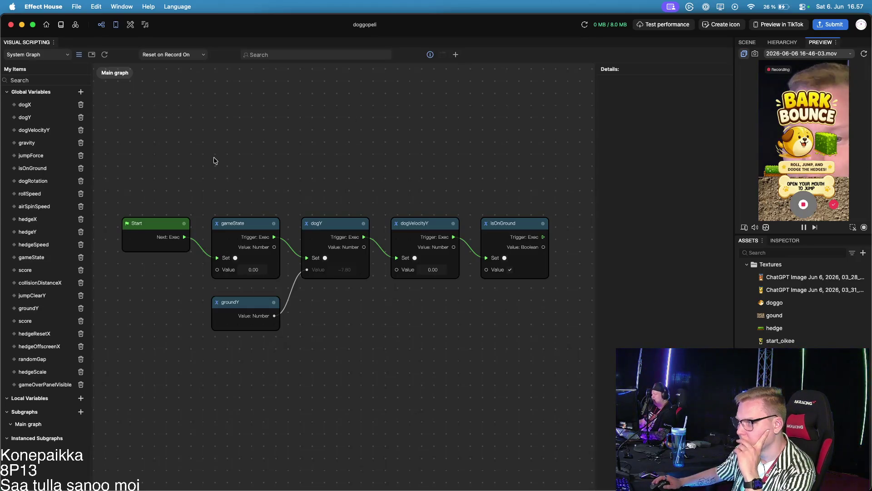
drag(222, 156, 318, 168)
mouse_move(132, 286)
mouse_down()
mouse_move(329, 264)
mouse_move(332, 246)
mouse_move(483, 148)
mouse_up()
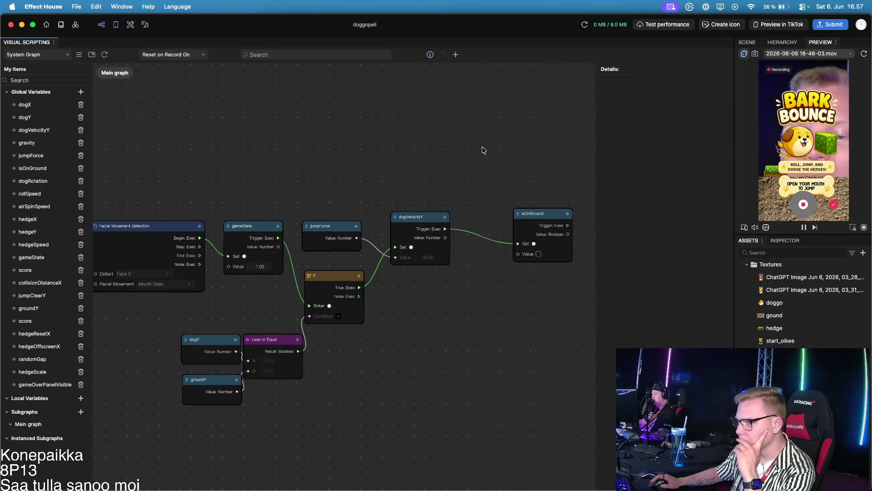
drag(389, 157, 446, 154)
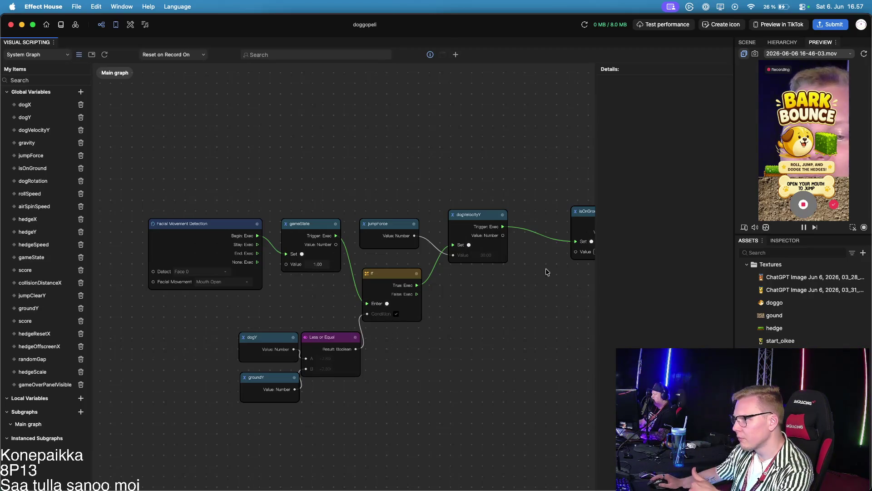
Step: Search the graph for 'gameState', landing on its getter among 5 matches
scroll(536, 266, down, 5)
scroll(449, 302, down, 3)
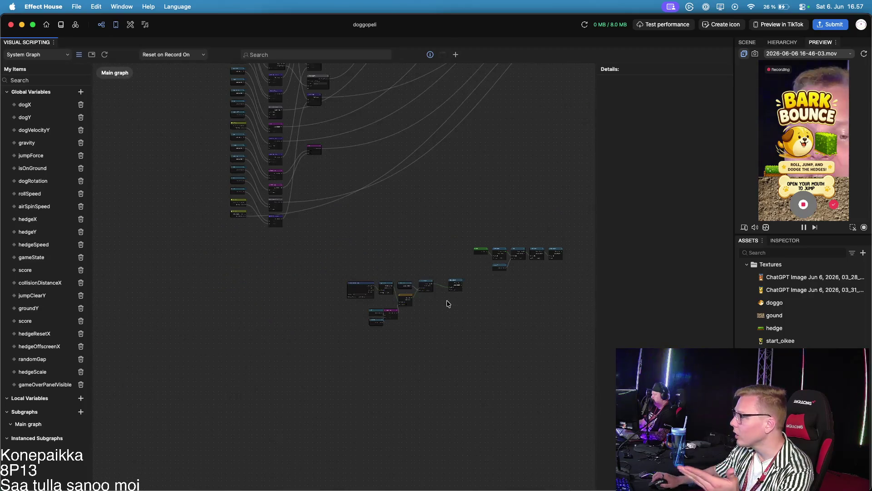
scroll(366, 342, up, 3)
scroll(440, 329, up, 2)
scroll(247, 417, down, 2)
scroll(402, 306, up, 5)
scroll(498, 369, right, 5)
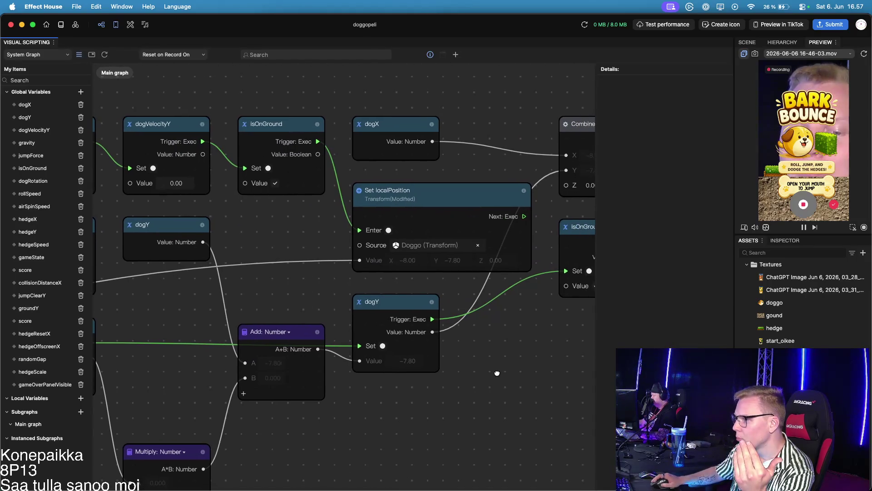
scroll(482, 353, right, 5)
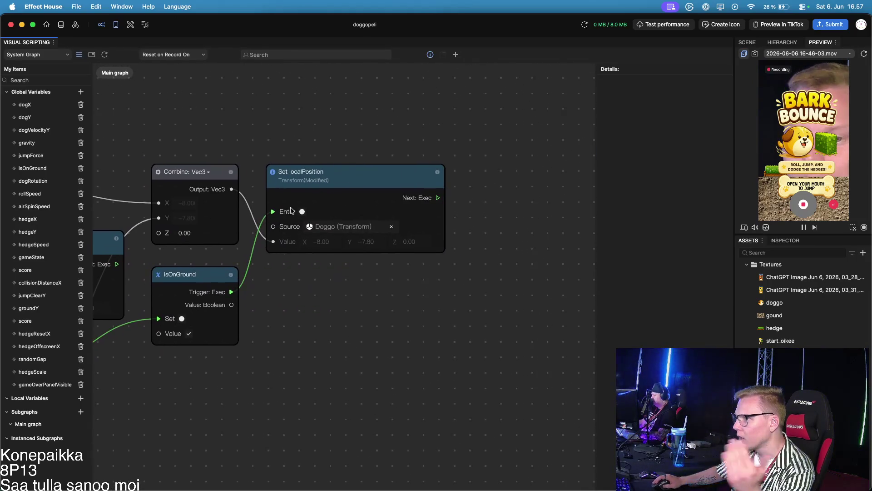
click(287, 51)
text(set )
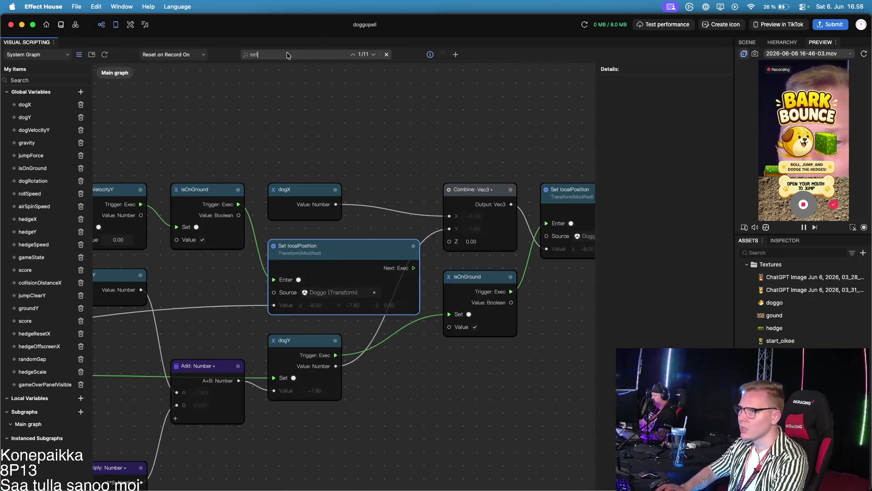
text(ga)
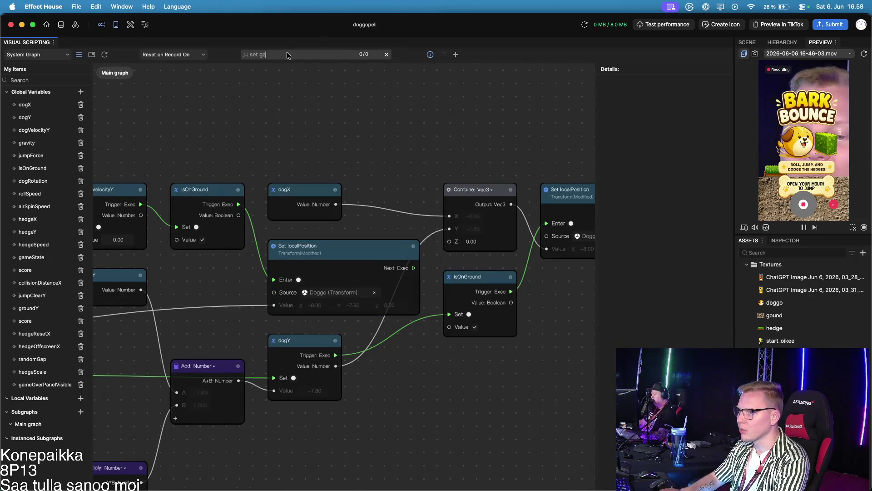
key(Home)
key(Delete)
key(Delete)
key(Delete)
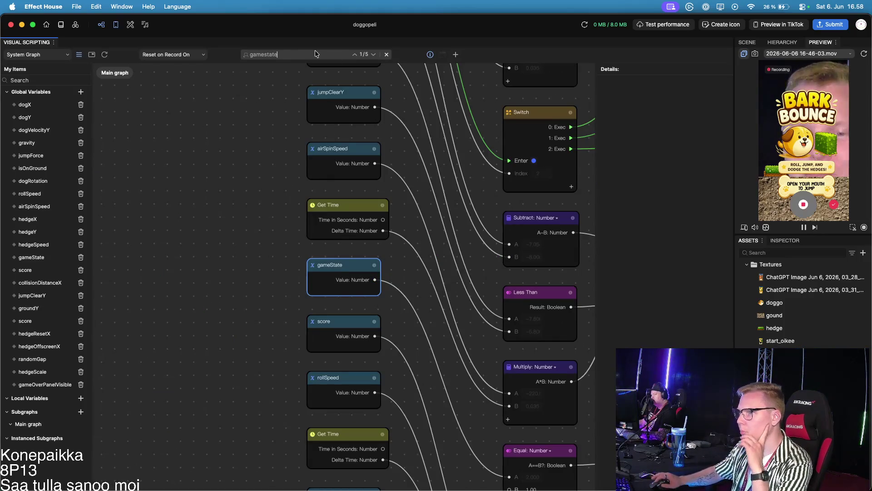
click(371, 55)
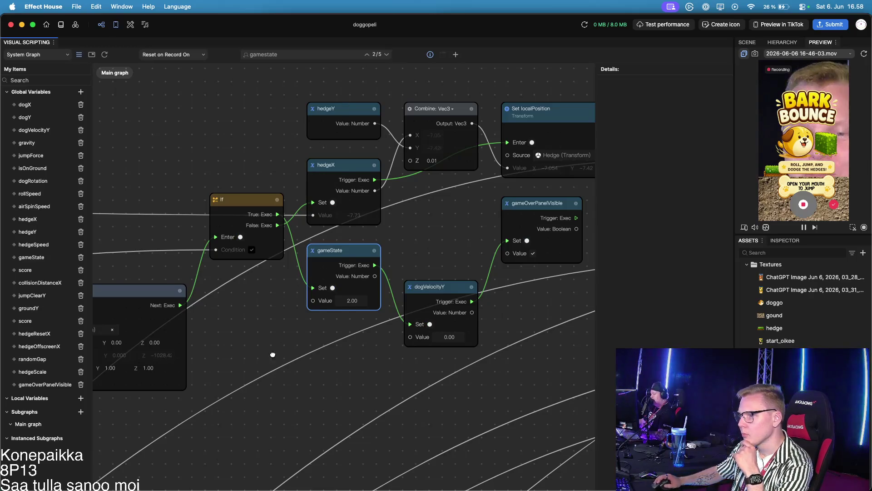
drag(273, 354, 379, 336)
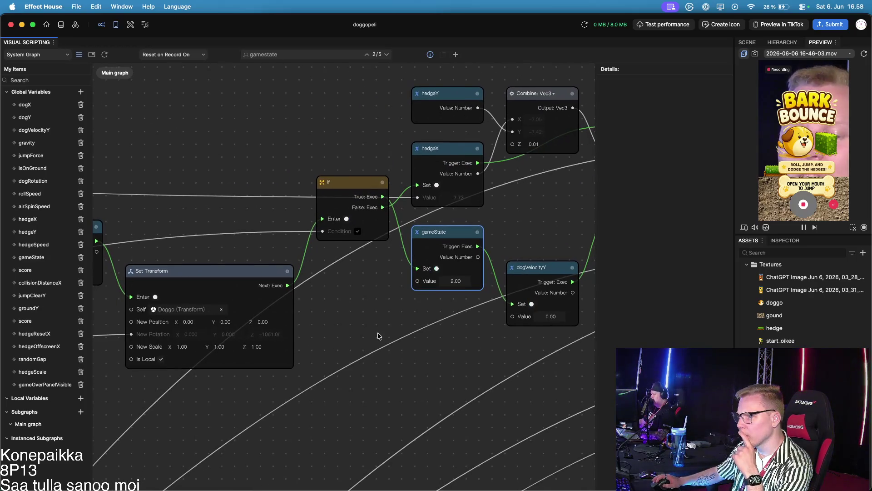
scroll(382, 318, left, 3)
mouse_move(390, 304)
mouse_down()
mouse_move(497, 296)
mouse_move(296, 317)
mouse_up()
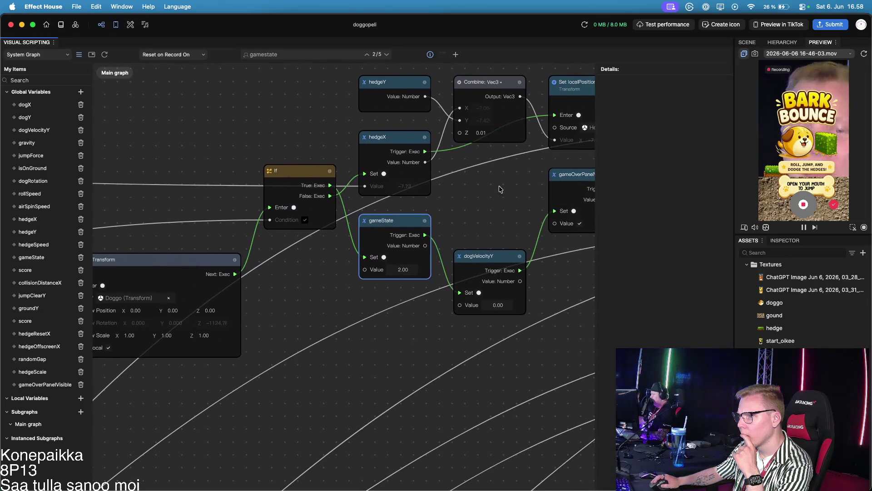
drag(500, 186, 429, 253)
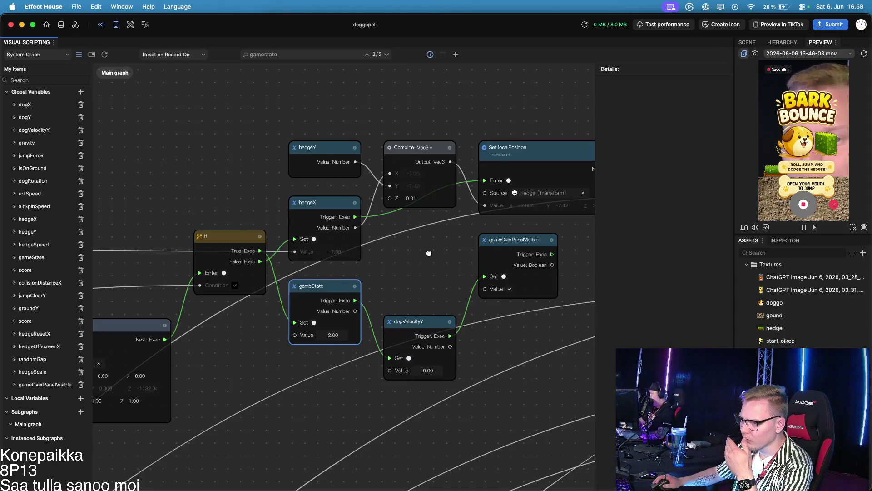
drag(429, 253, 465, 231)
scroll(213, 255, left, 10)
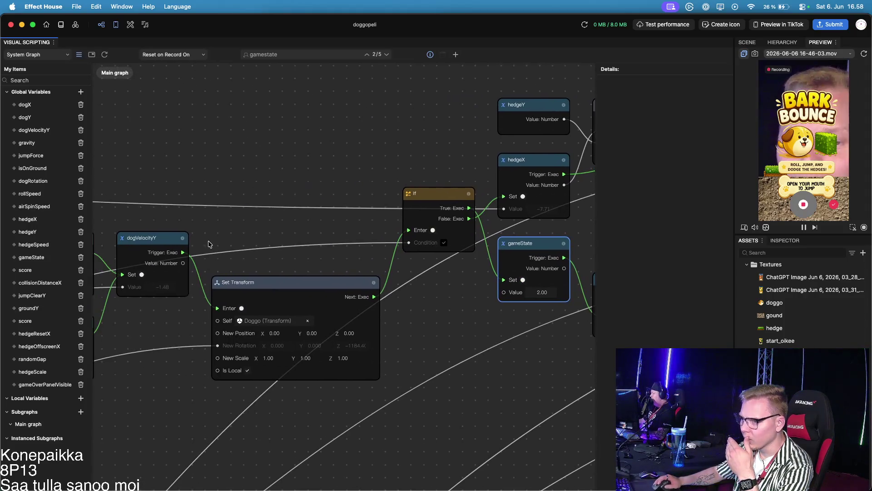
scroll(301, 288, down, 5)
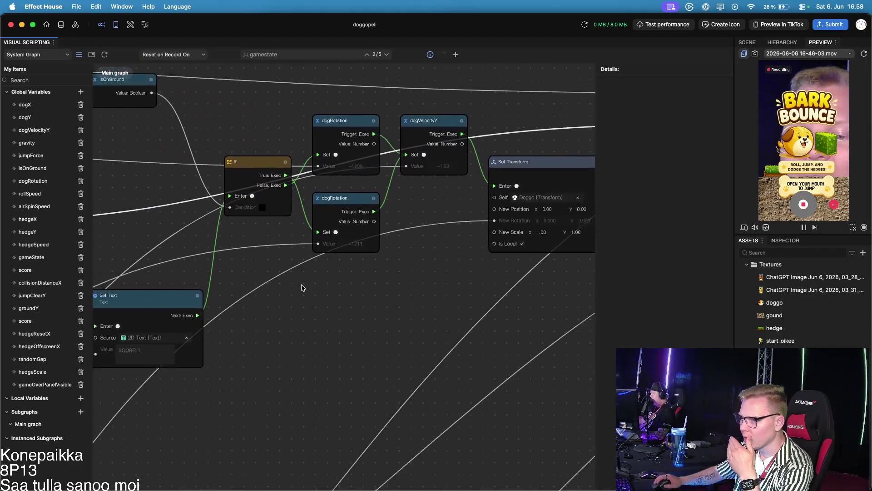
scroll(302, 288, left, 10)
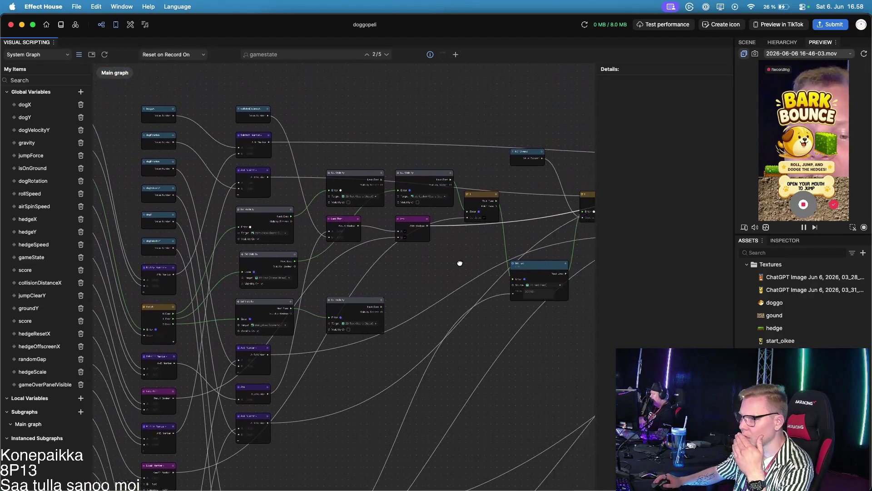
scroll(354, 254, up, 5)
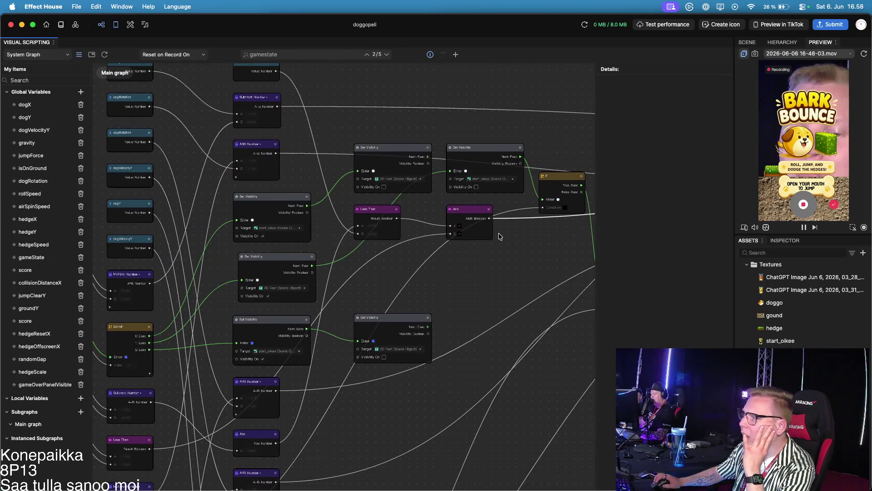
scroll(499, 236, up, 5)
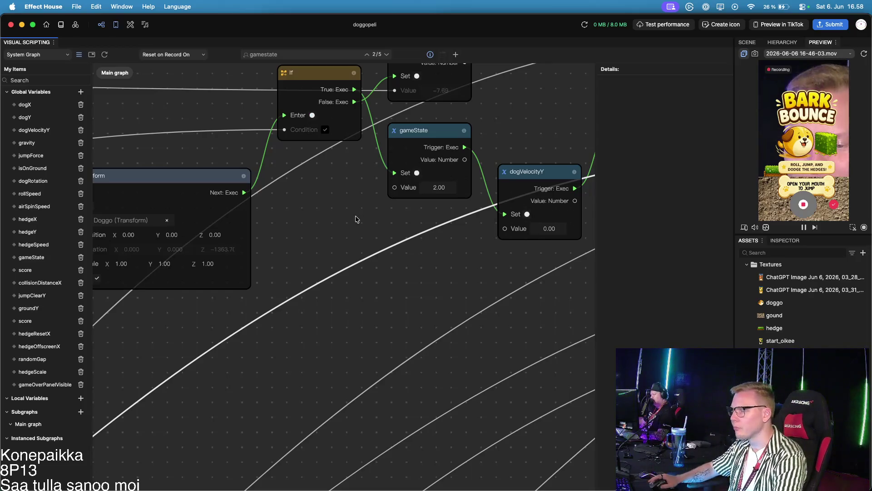
scroll(384, 236, down, 5)
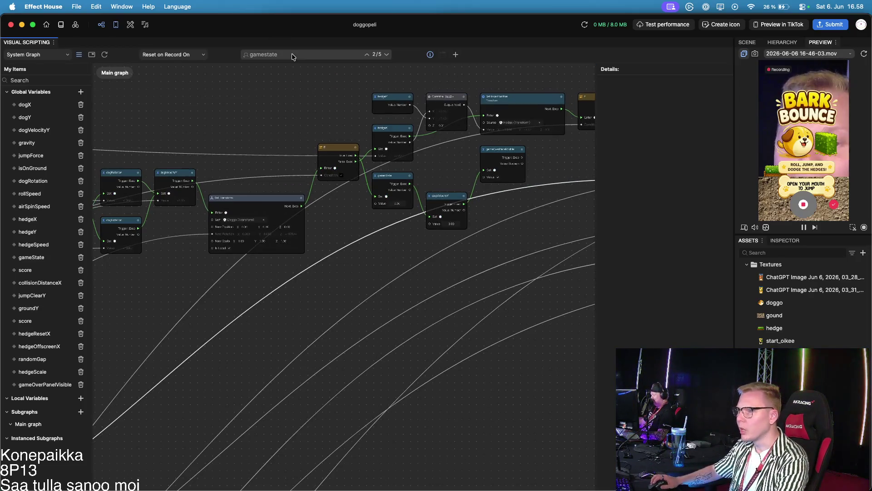
scroll(376, 118, up, 5)
scroll(376, 117, up, 2)
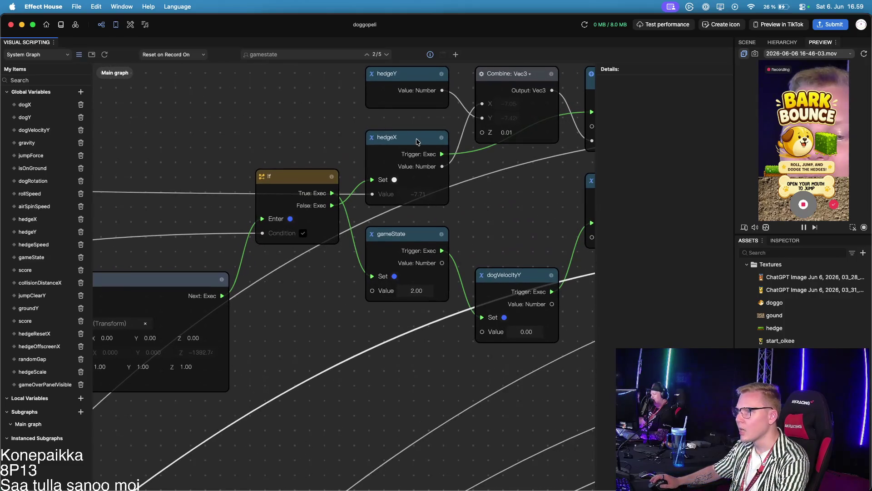
Step: Duplicate the hedgeX Set node after gameOverPanelVisible and wire its trigger to hedgeX's Set
click(396, 136)
scroll(525, 195, down, 3)
scroll(387, 226, up, 2)
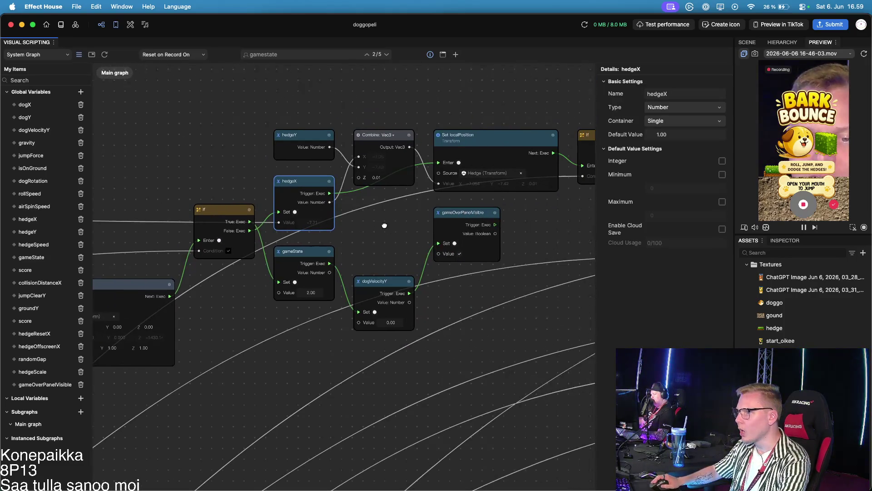
scroll(237, 349, down, 1)
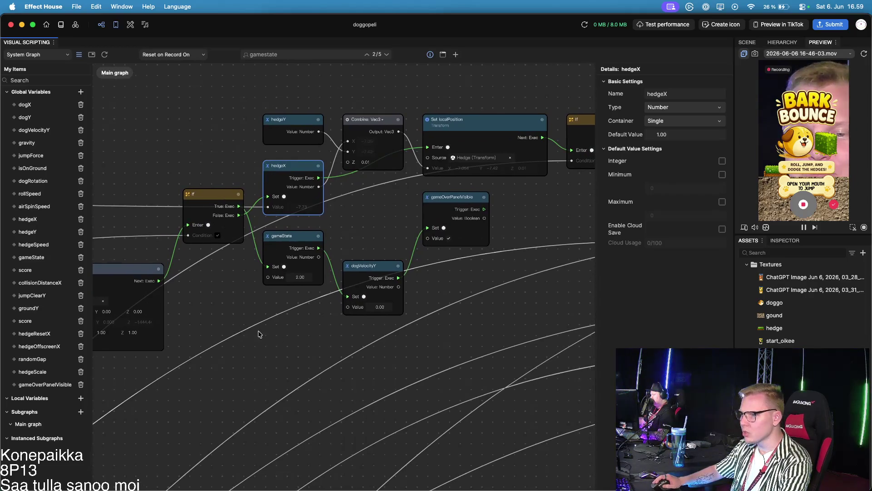
scroll(307, 289, up, 1)
scroll(307, 289, right, 3)
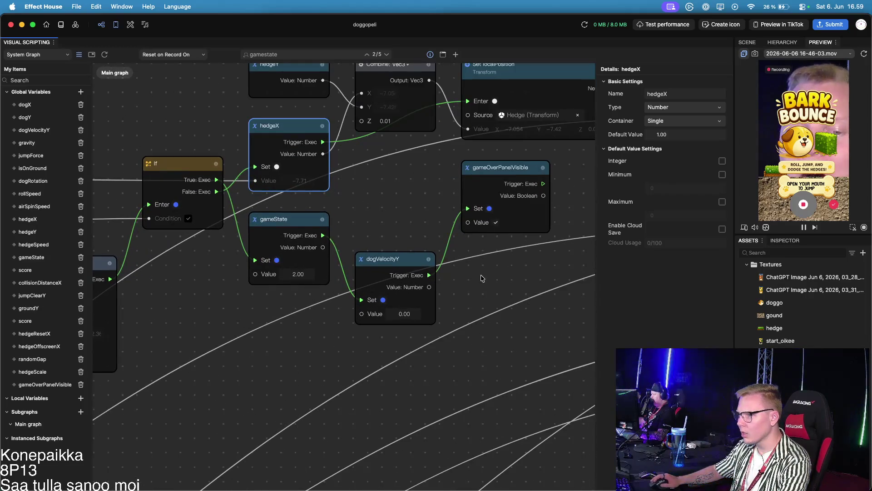
scroll(243, 333, up, 2)
scroll(243, 333, right, 2)
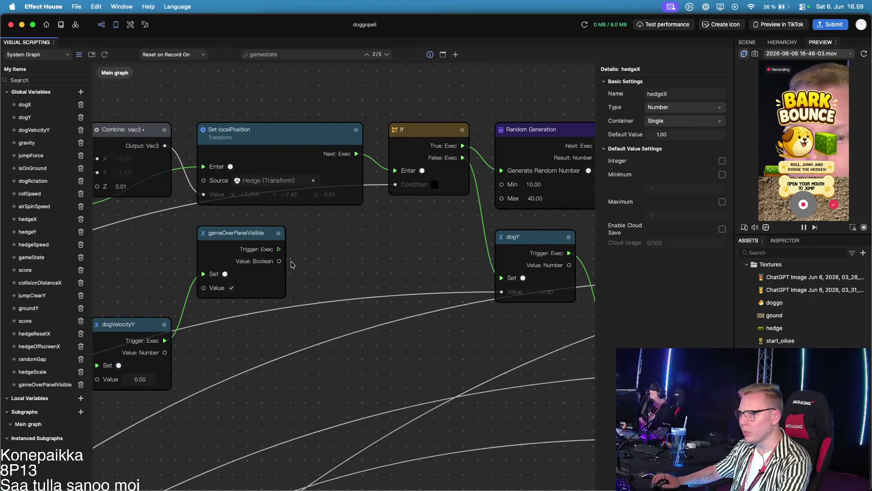
key(super+v)
drag(368, 256, 328, 222)
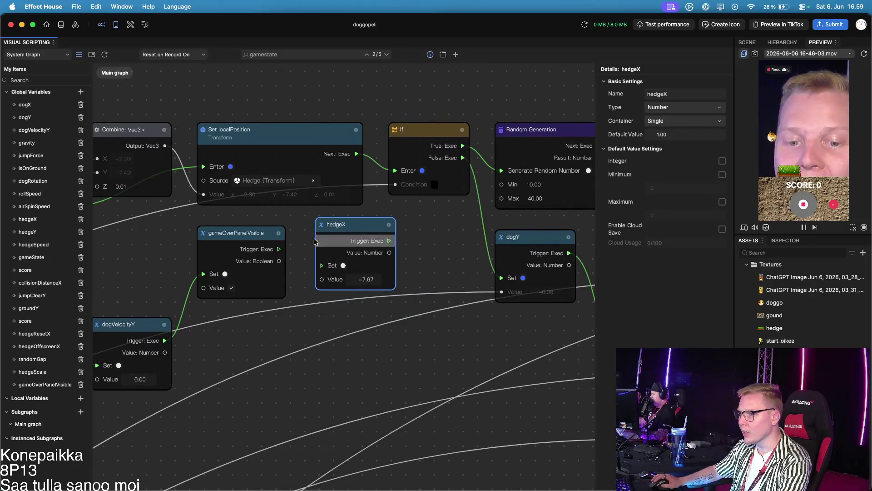
drag(278, 250, 321, 265)
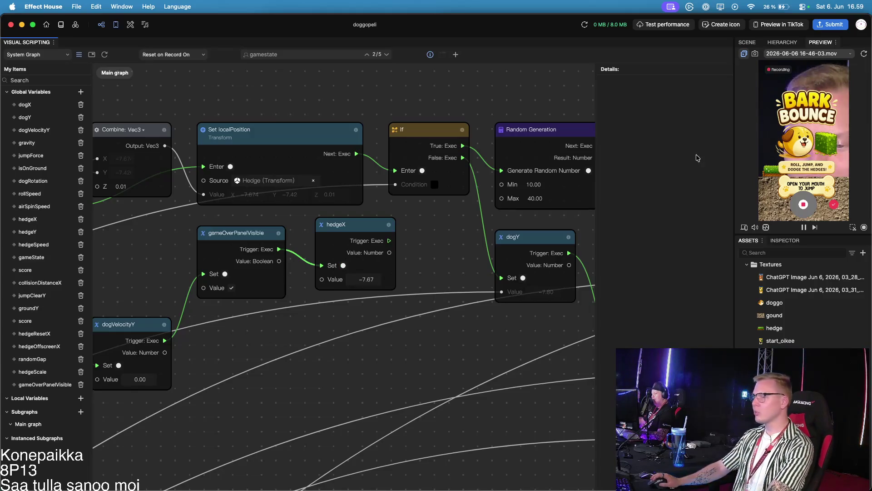
Step: Enter -30.37 as the new hedgeX node's Value
scroll(438, 262, down, 2)
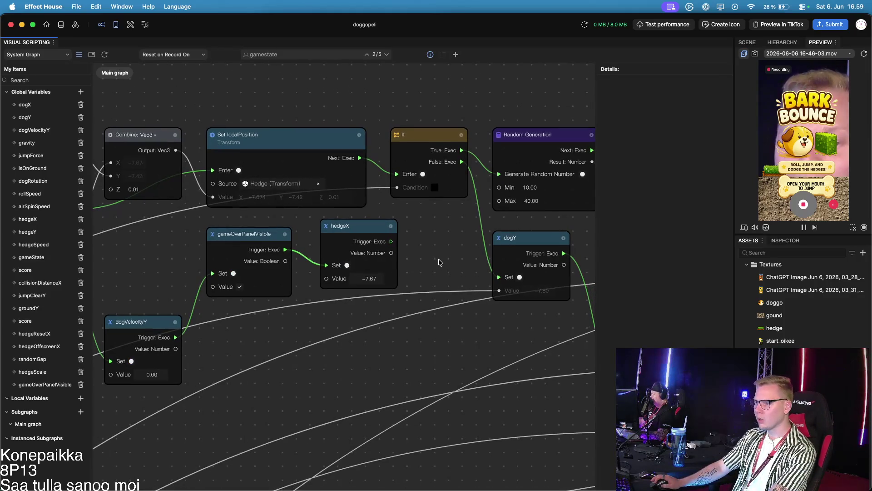
click(381, 277)
click(381, 277)
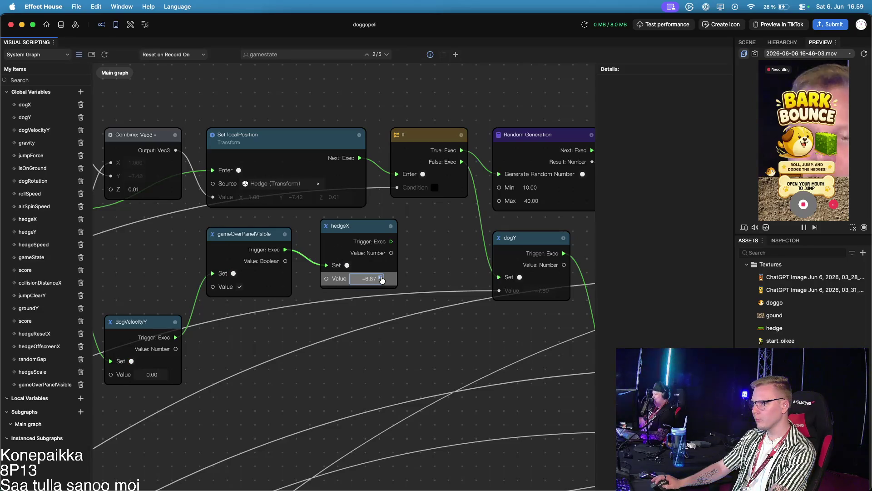
click(381, 278)
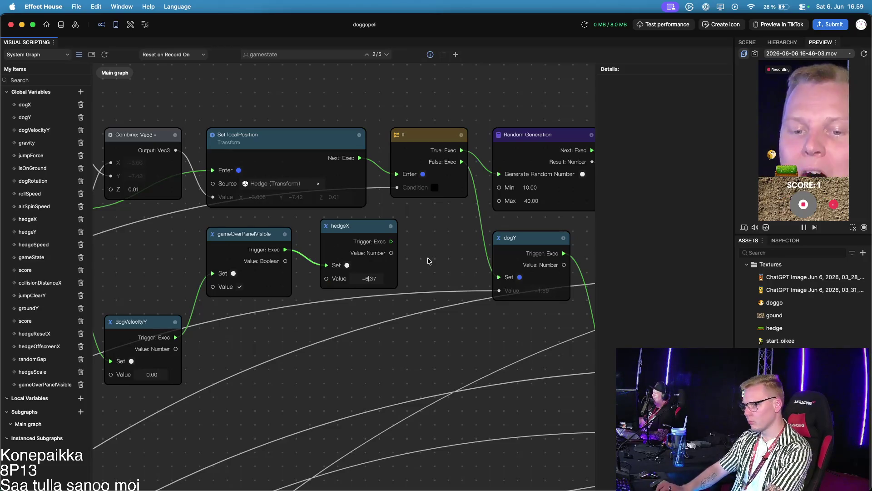
key(BackSpace)
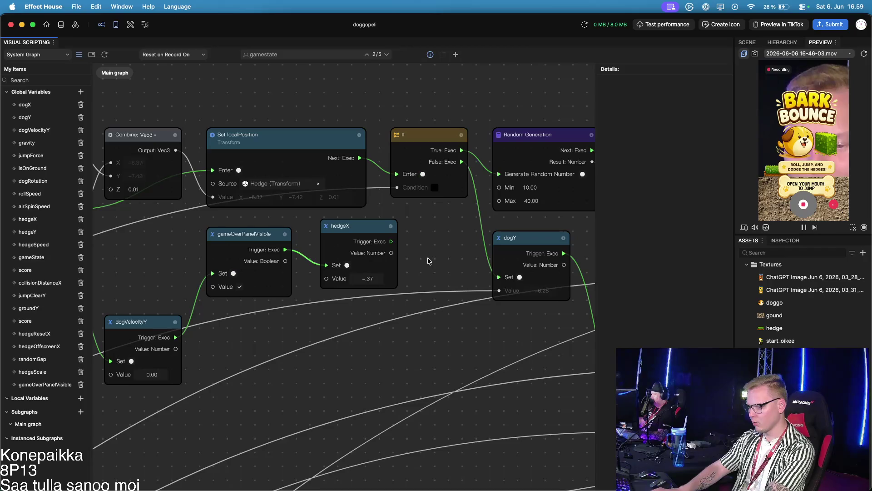
text(30)
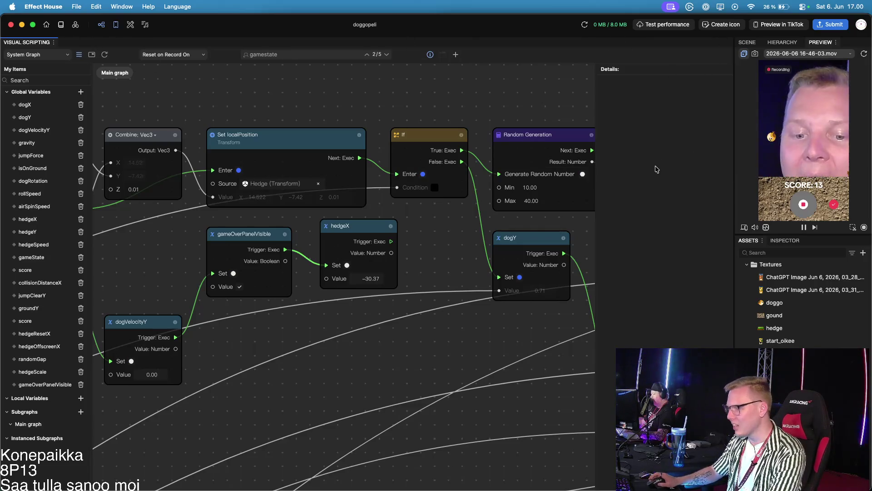
click(76, 7)
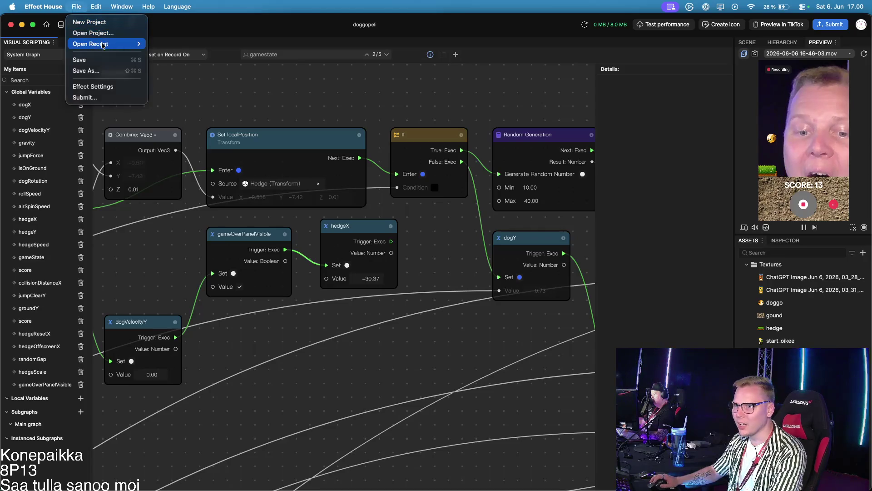
Step: Save the project and bring up the Publish Effect dialog
click(104, 60)
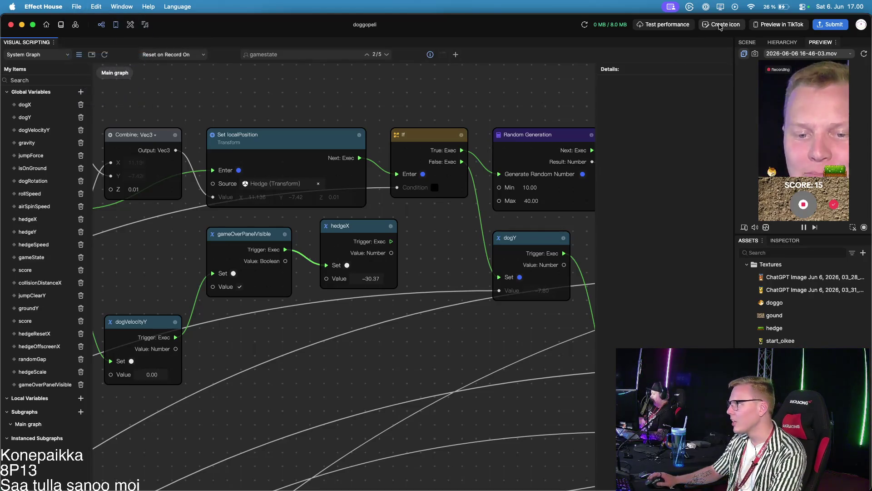
drag(790, 30, 662, 72)
click(702, 69)
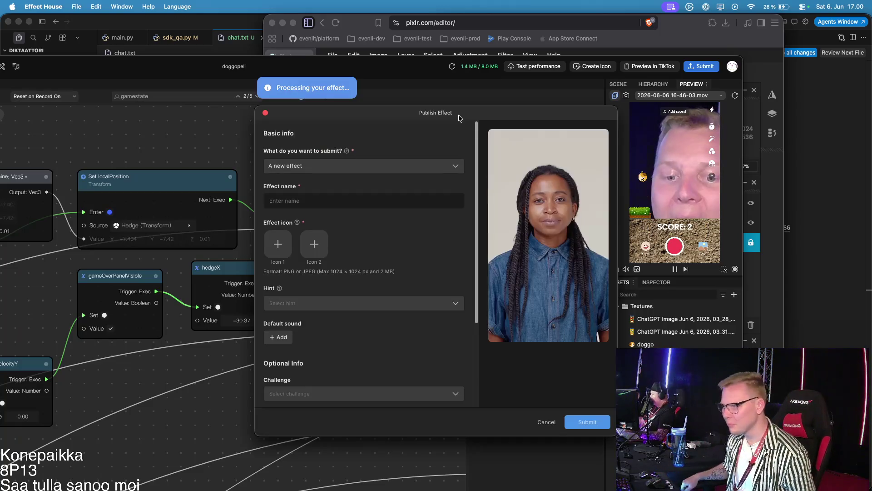
Step: Submit as a new effect named 'Bark Bounce' and generate Icon 1 in Create Icon
click(407, 161)
click(397, 168)
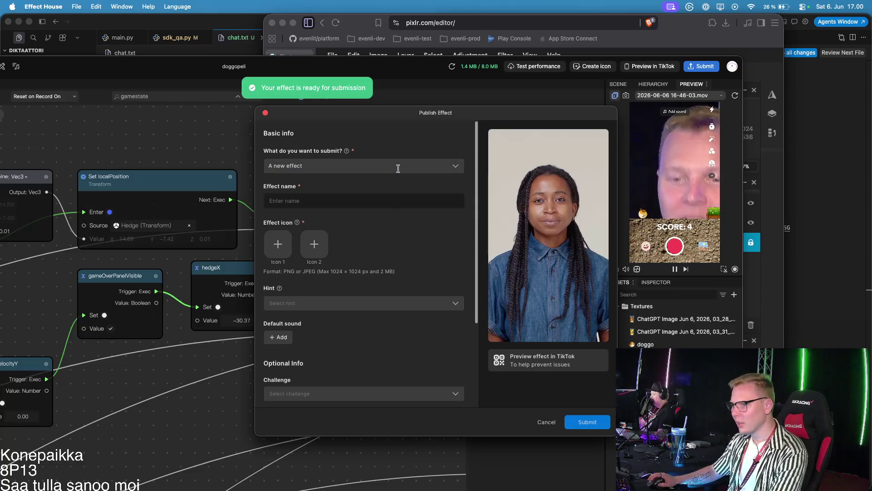
click(398, 168)
click(400, 189)
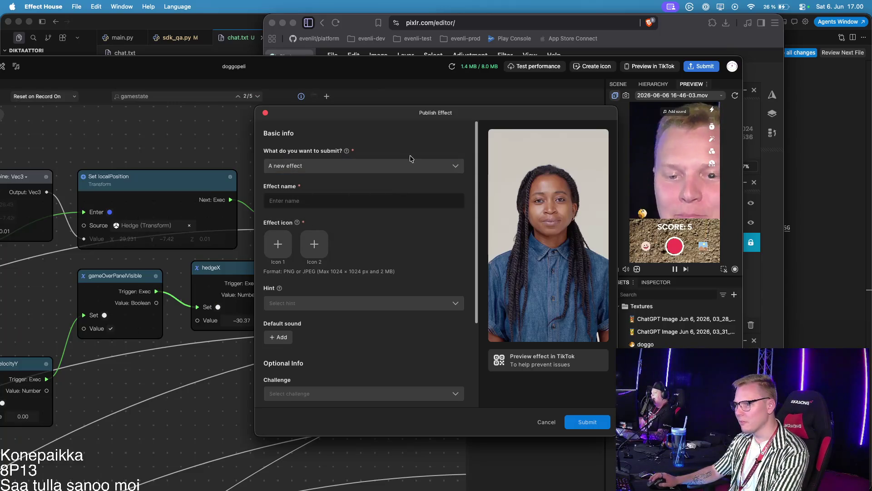
click(341, 199)
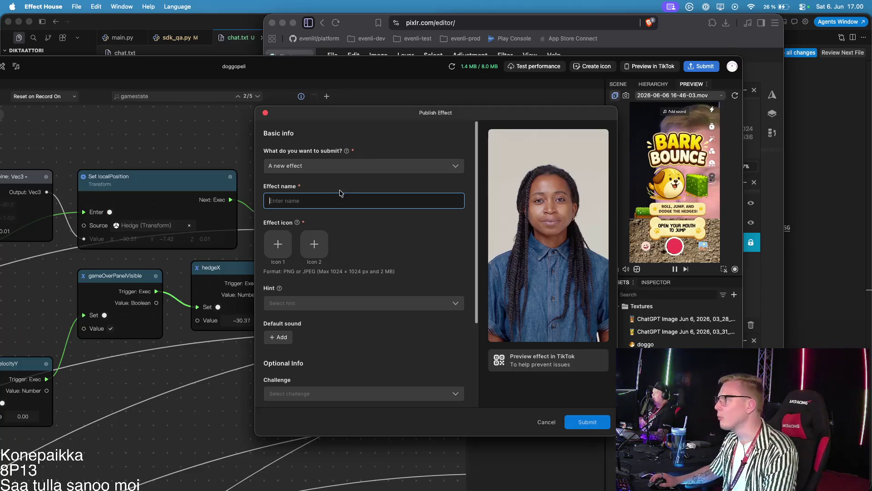
text(Bark bounce)
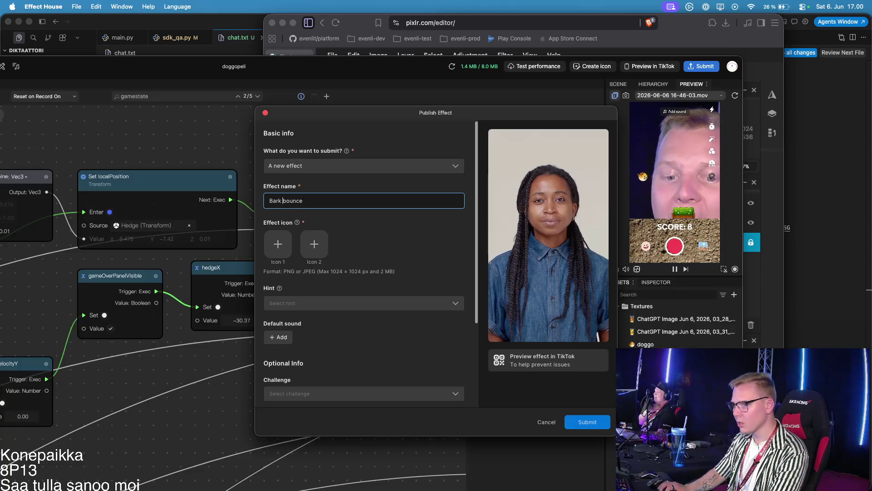
text(B)
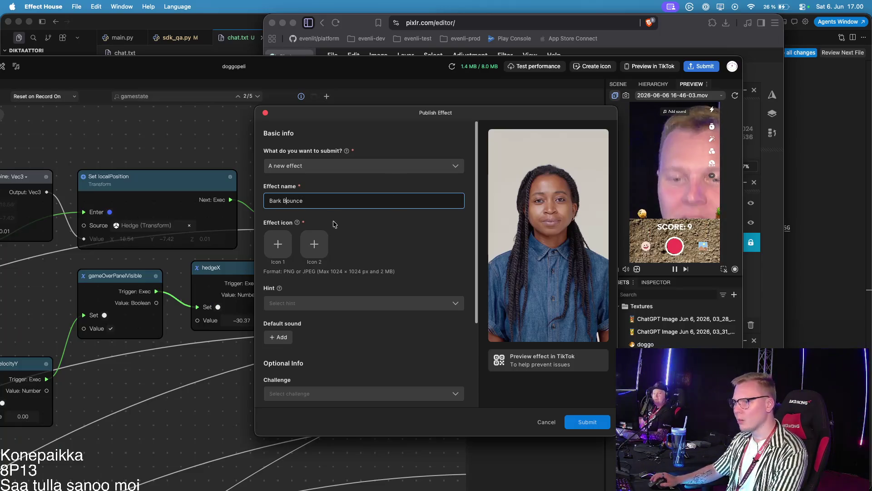
click(281, 242)
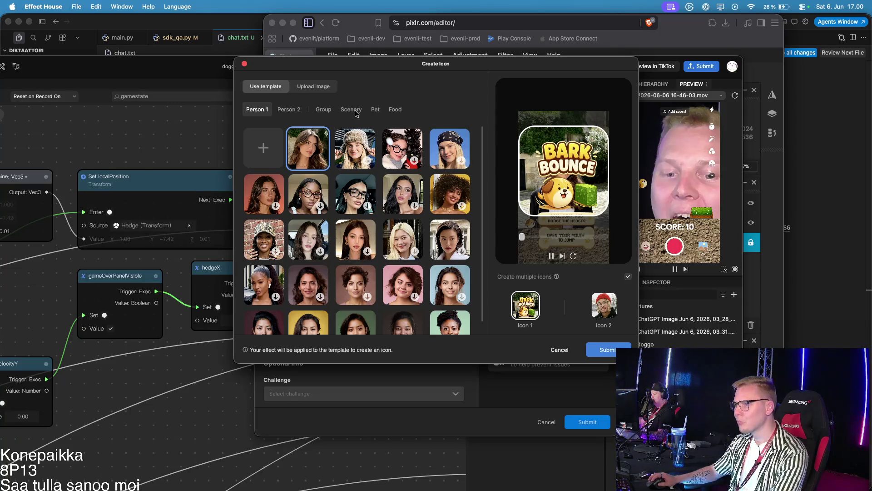
Step: Make Icon 1 from the white dog Pet template and Icon 2 from a Person 2 template, then submit
click(376, 109)
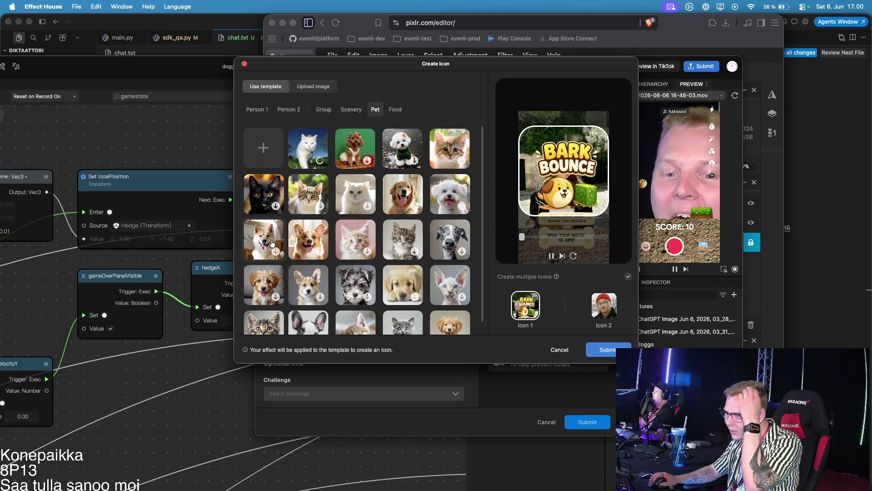
click(412, 164)
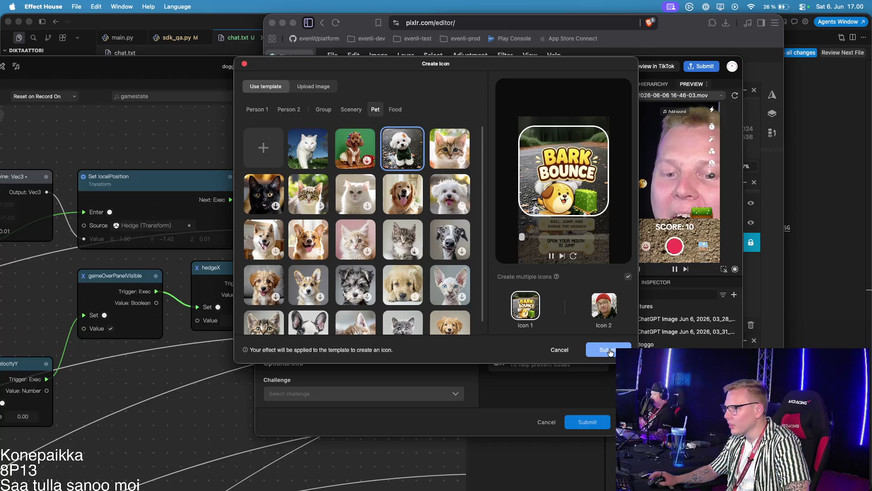
click(603, 313)
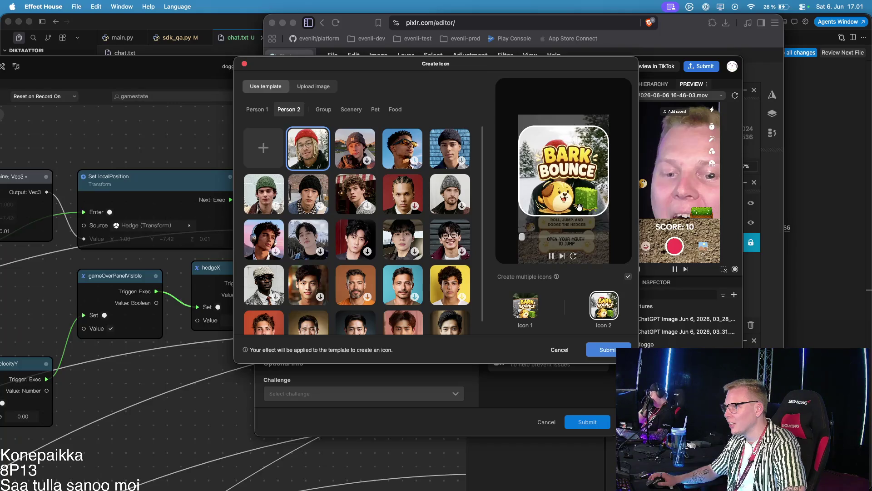
click(606, 349)
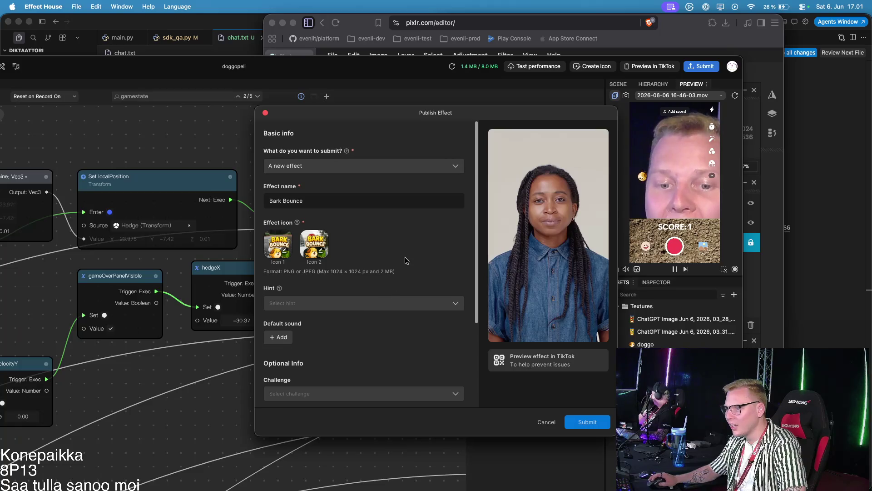
Step: Set the effect's hint to Open mouth by searching 'Open' in the Hint list
scroll(406, 260, down, 2)
click(319, 249)
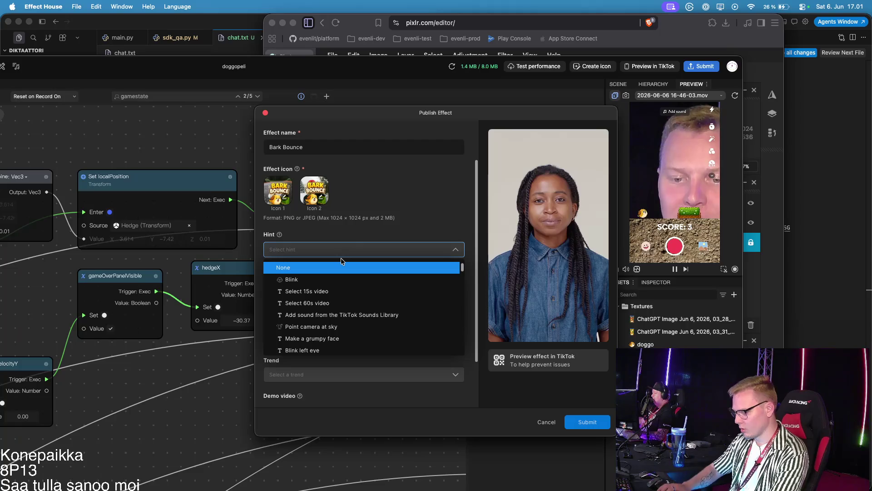
text(Open)
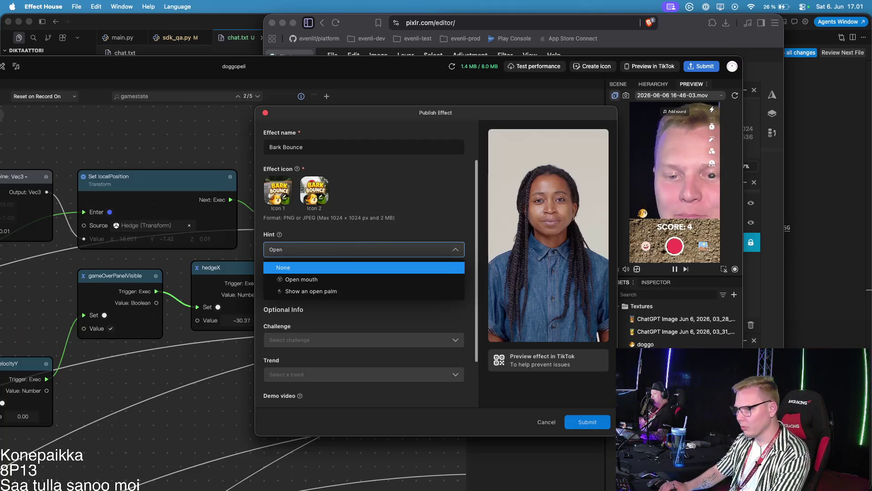
click(296, 279)
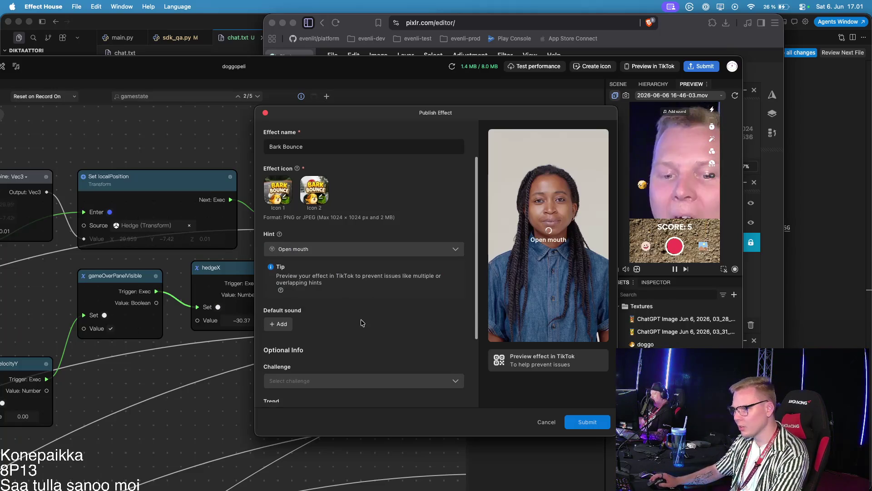
Step: Leave Default sound, Challenge and Trend empty and submit the effect for review
scroll(361, 319, down, 3)
click(285, 231)
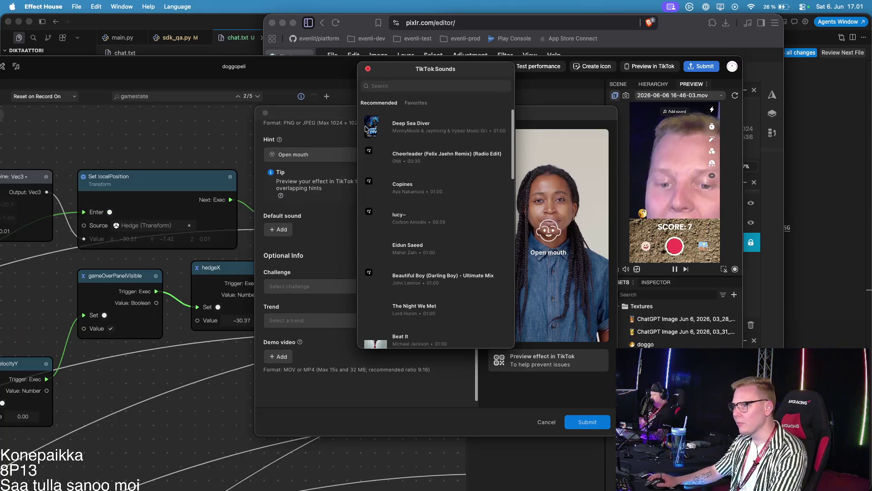
click(337, 195)
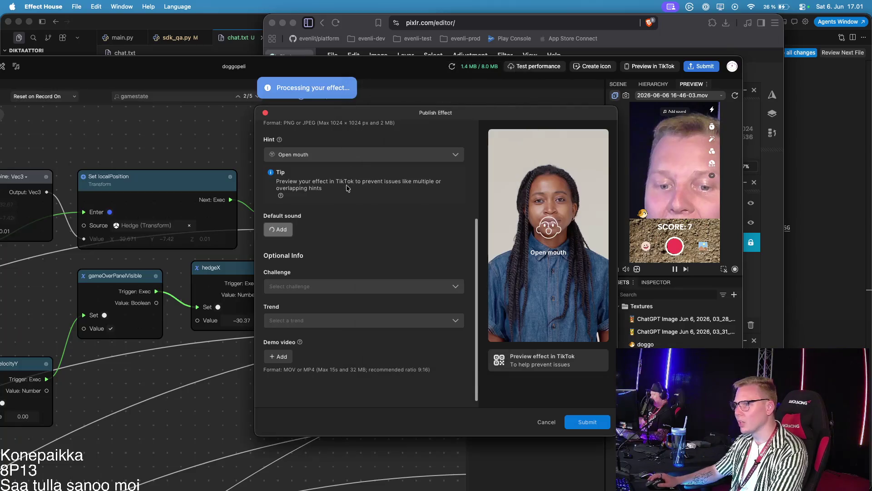
click(307, 286)
click(384, 253)
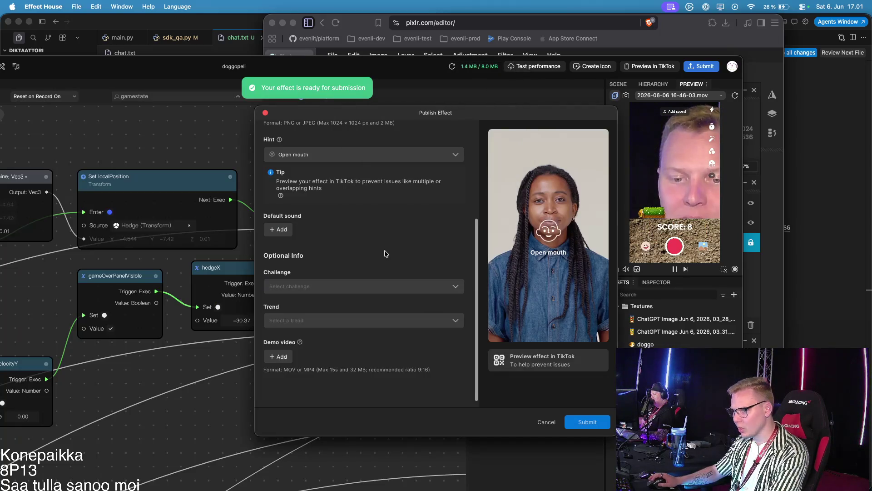
click(298, 320)
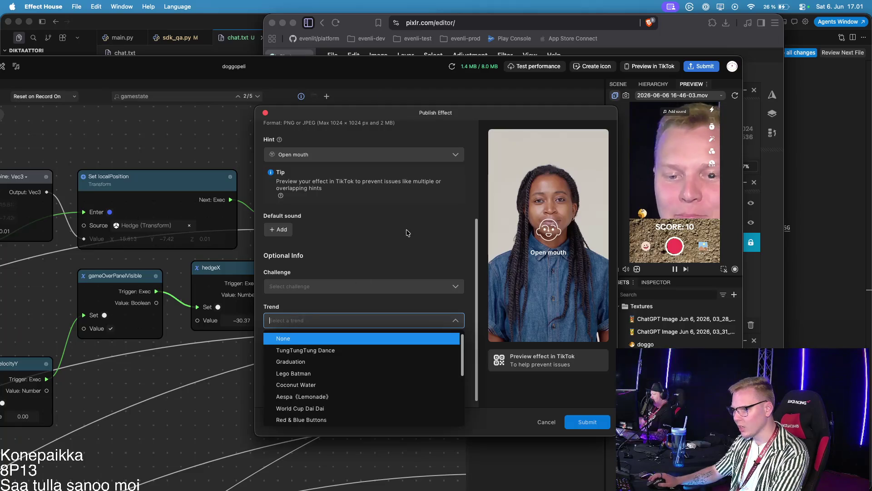
click(344, 279)
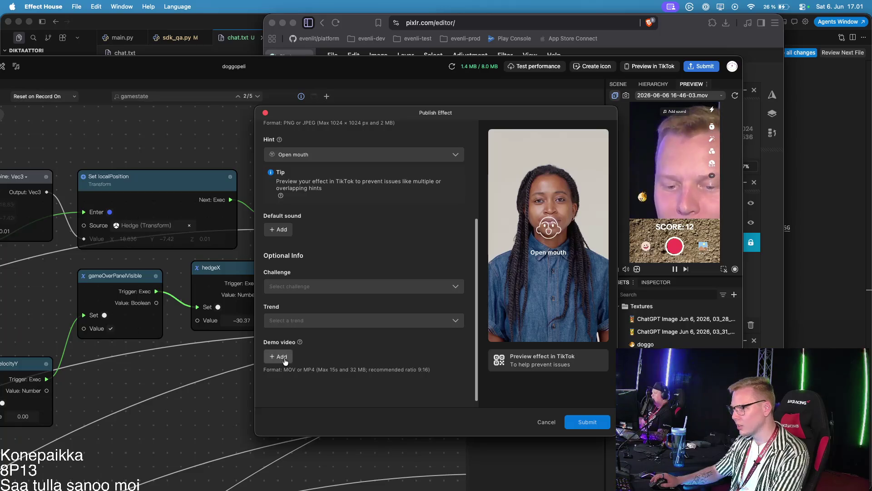
mouse_move(589, 369)
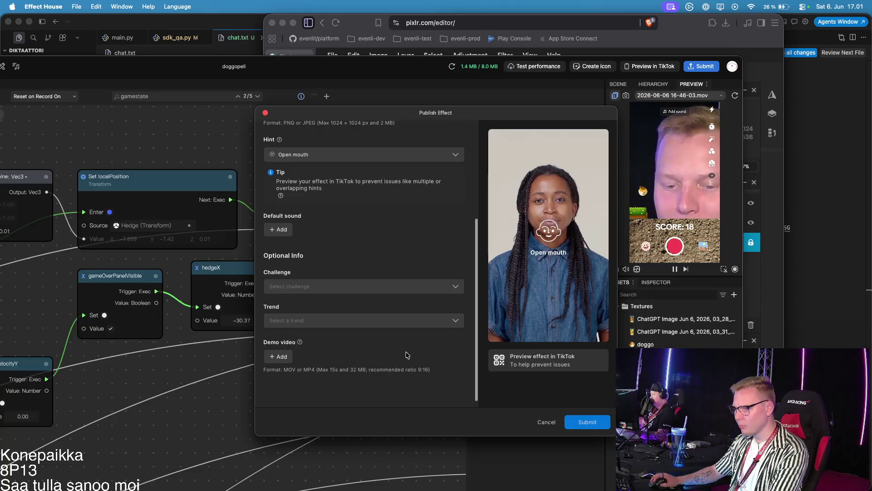
click(586, 421)
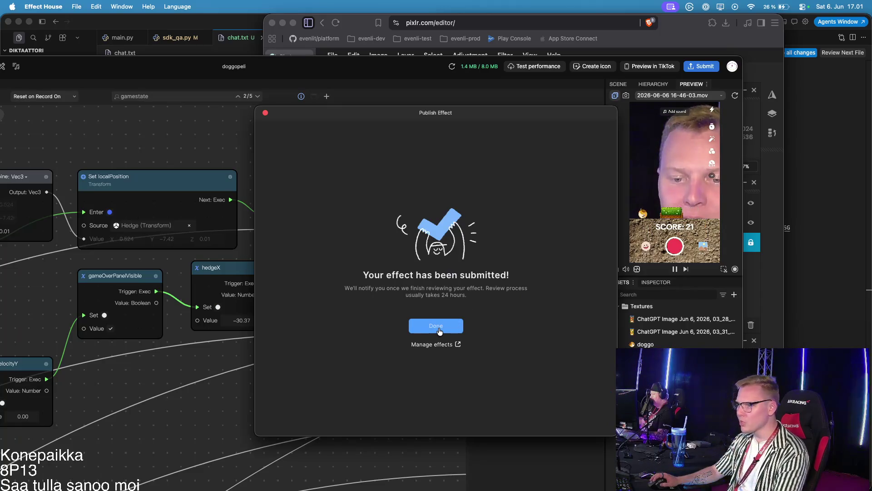
Step: Dismiss the submission confirmation and send an 8-out-of-10 rating in the improvement survey
click(439, 330)
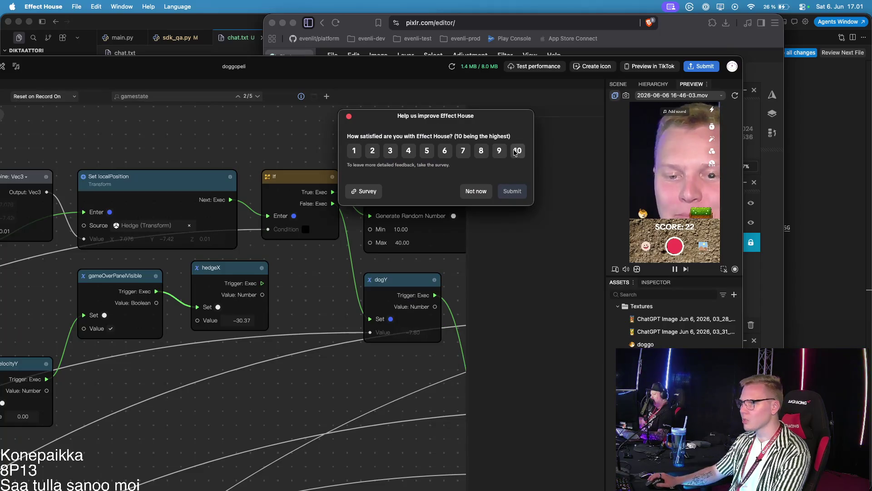
click(481, 151)
click(512, 278)
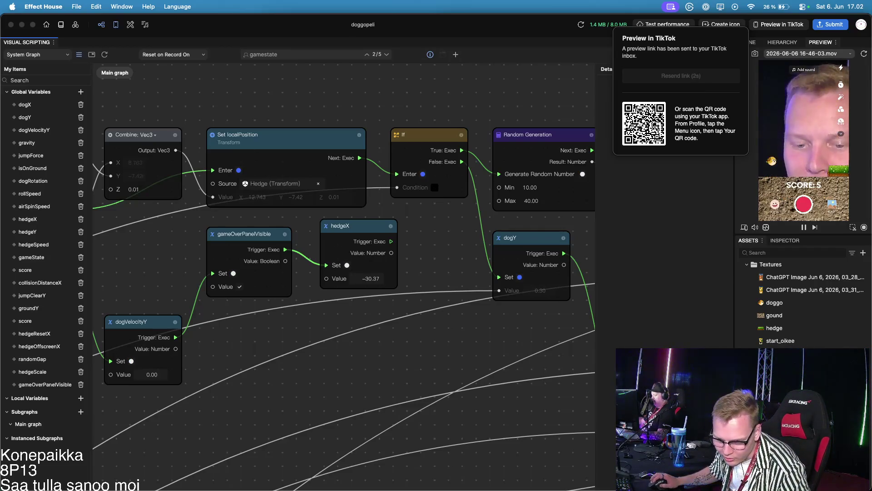
Step: Close the Preview in TikTok link popup with Escape
key(Escape)
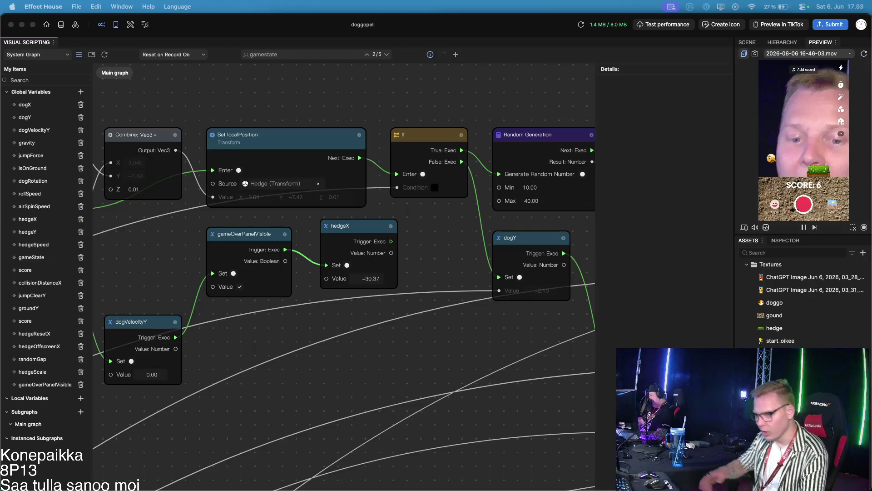
scroll(398, 223, down, 10)
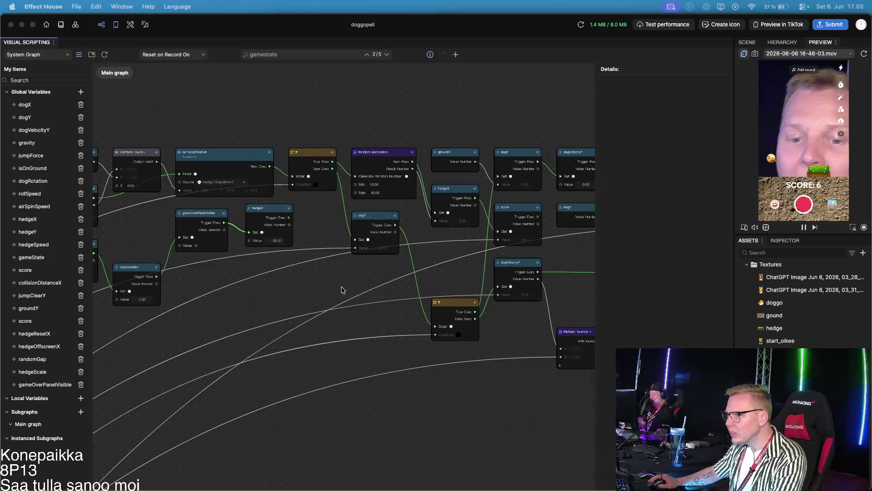
Step: Add a score Set node and wire hedgeX's trigger into it
scroll(278, 239, up, 5)
mouse_move(240, 302)
mouse_down()
mouse_move(478, 286)
mouse_move(326, 297)
mouse_up()
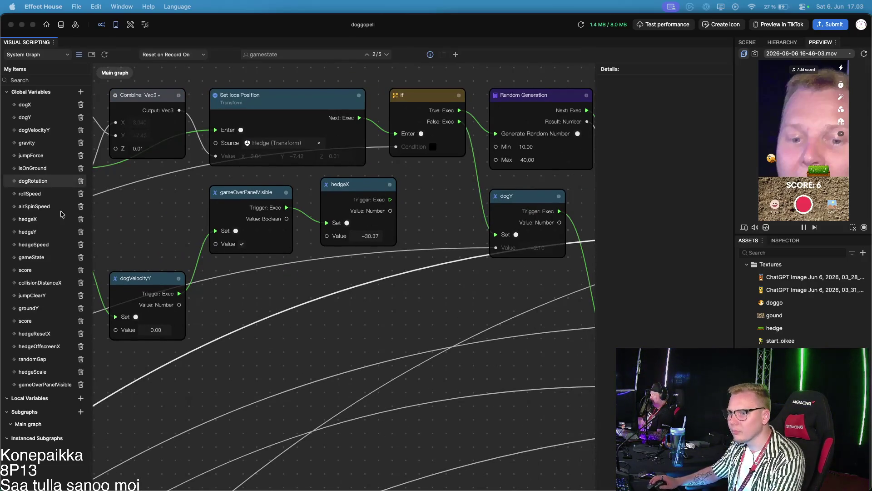
click(16, 272)
mouse_move(15, 272)
mouse_down()
mouse_move(40, 294)
mouse_move(423, 282)
mouse_up()
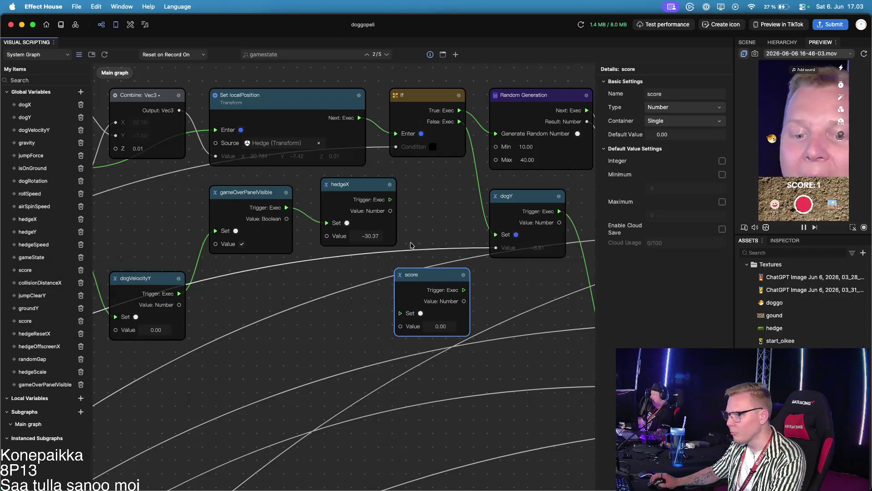
mouse_move(390, 200)
mouse_down()
mouse_move(390, 295)
mouse_move(399, 313)
mouse_up()
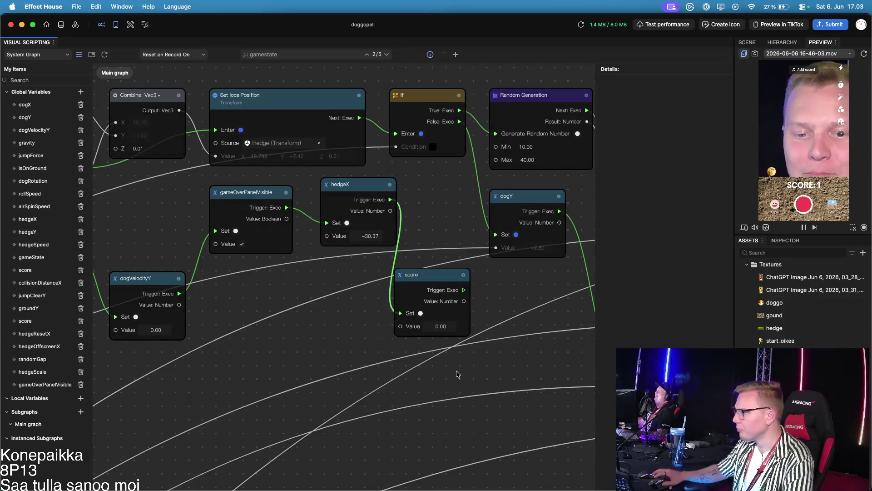
Step: Briefly reopen and close the publish form, then nudge the score node slightly upward
click(777, 25)
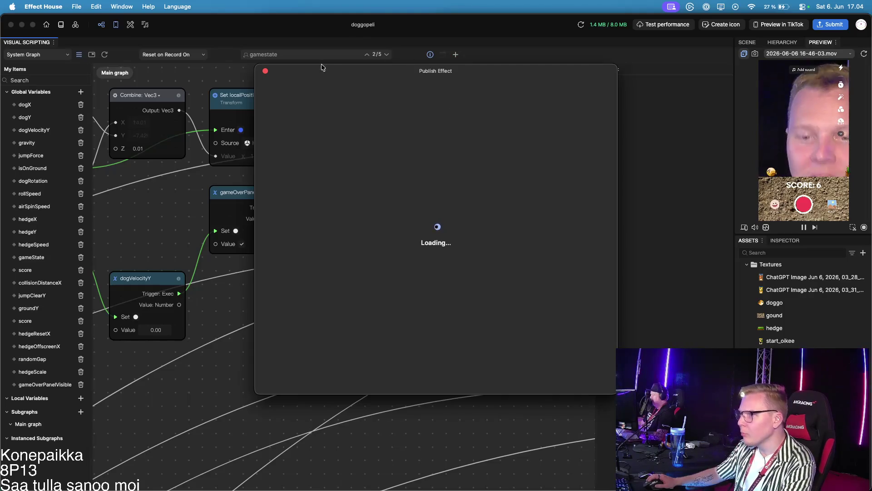
click(265, 71)
scroll(280, 317, down, 1)
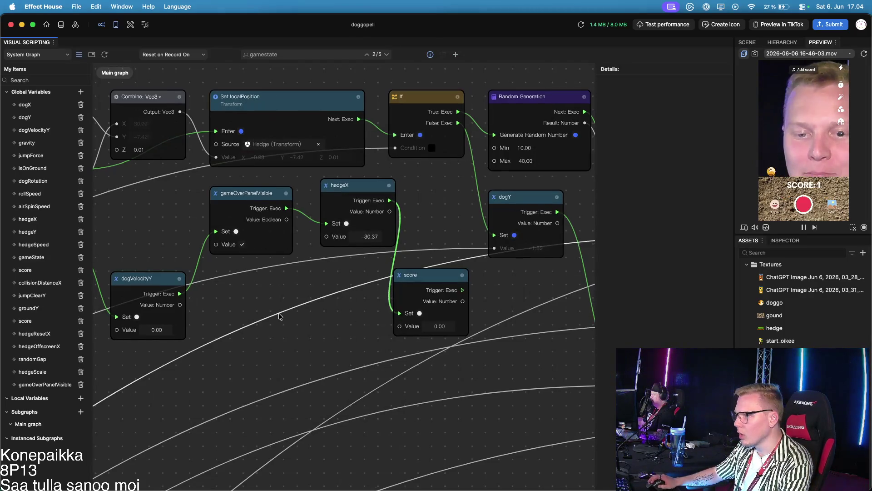
drag(411, 275, 414, 261)
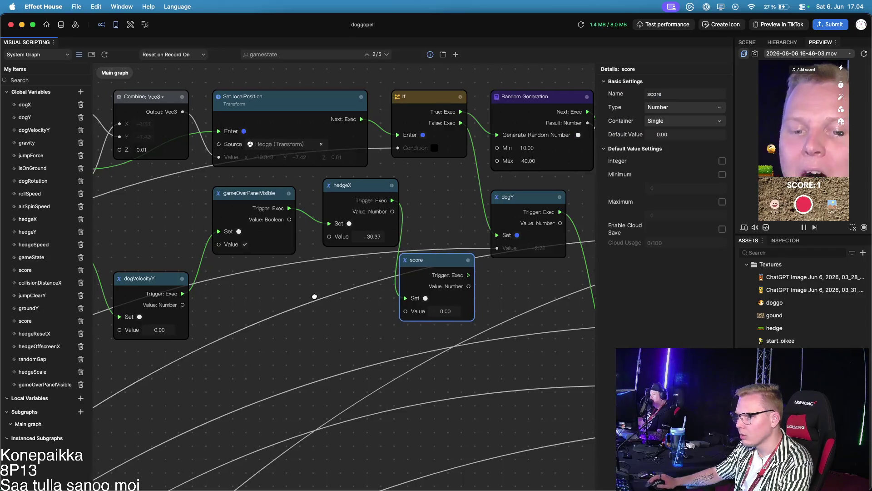
scroll(400, 295, left, 5)
scroll(400, 295, down, 2)
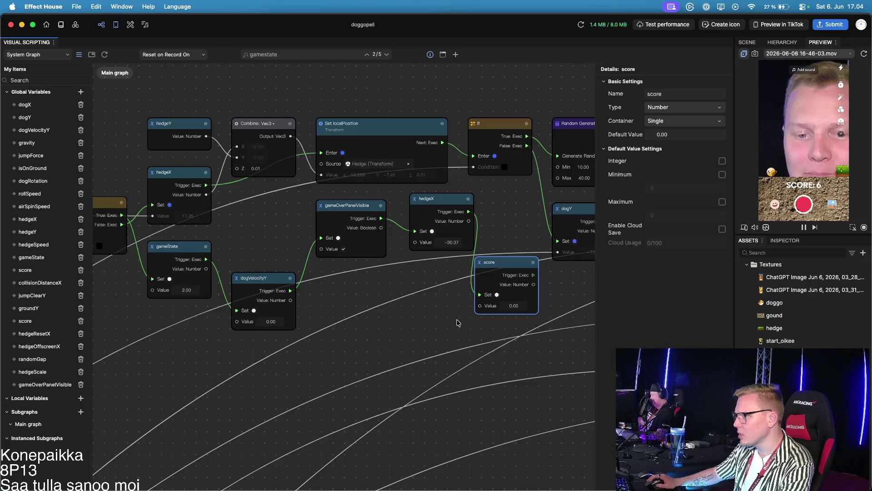
scroll(409, 322, right, 2)
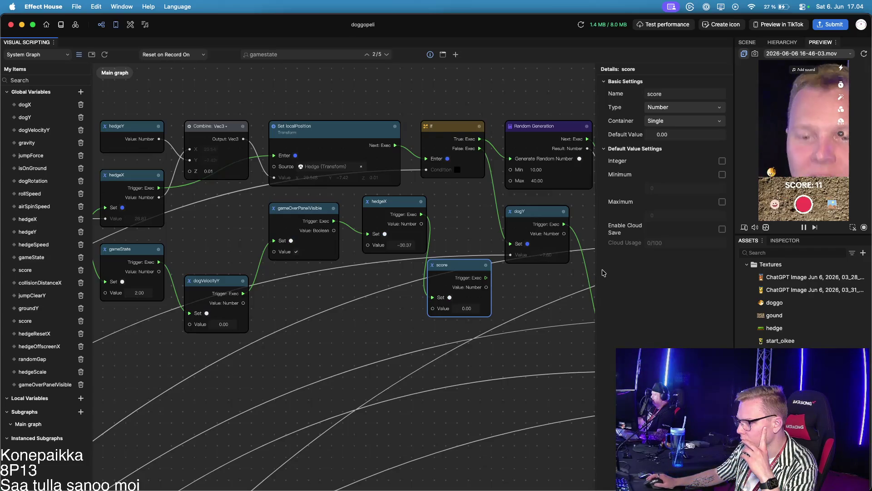
scroll(244, 298, down, 10)
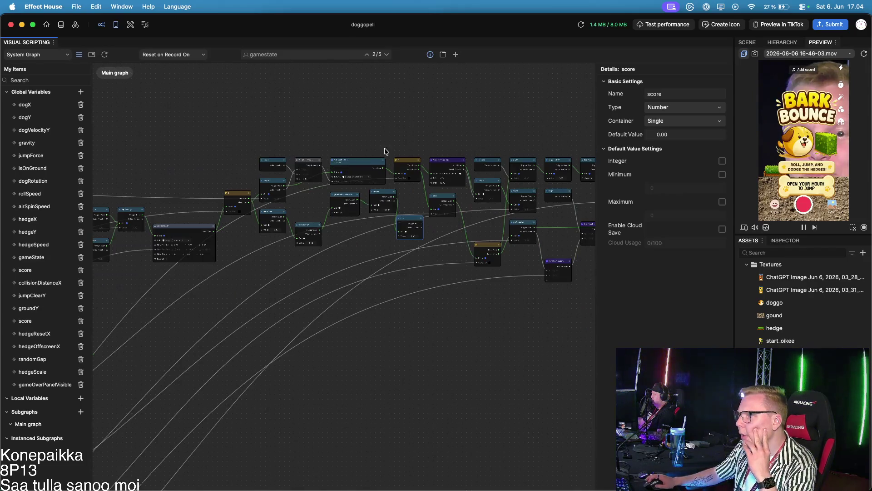
Step: Clear the gamestate search, try 'trans' and cancel it, leaving the graph search empty
scroll(244, 298, up, 10)
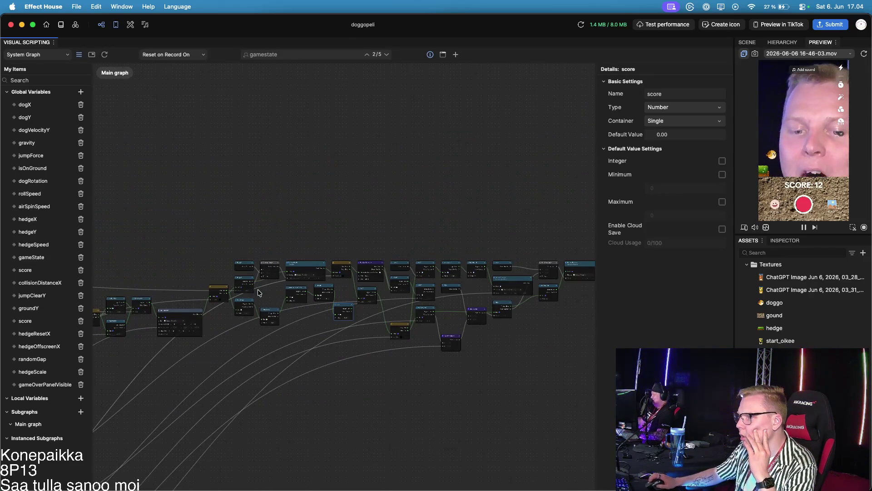
scroll(264, 291, up, 3)
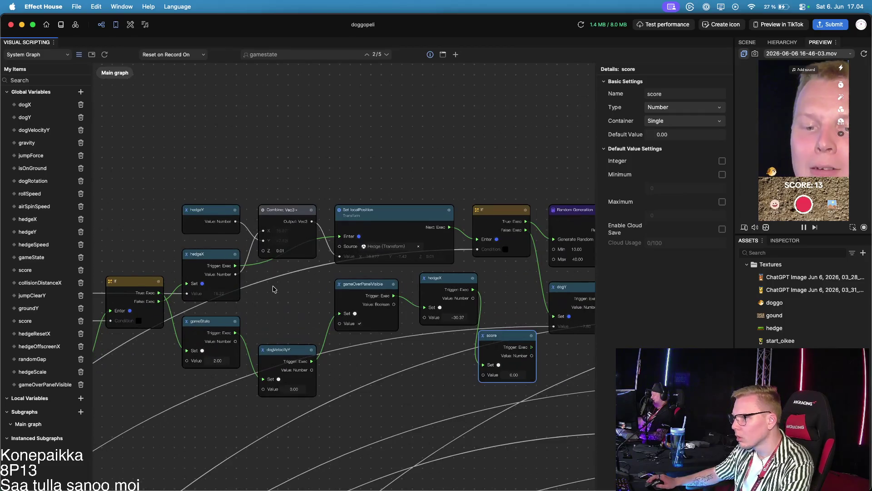
click(365, 54)
click(309, 56)
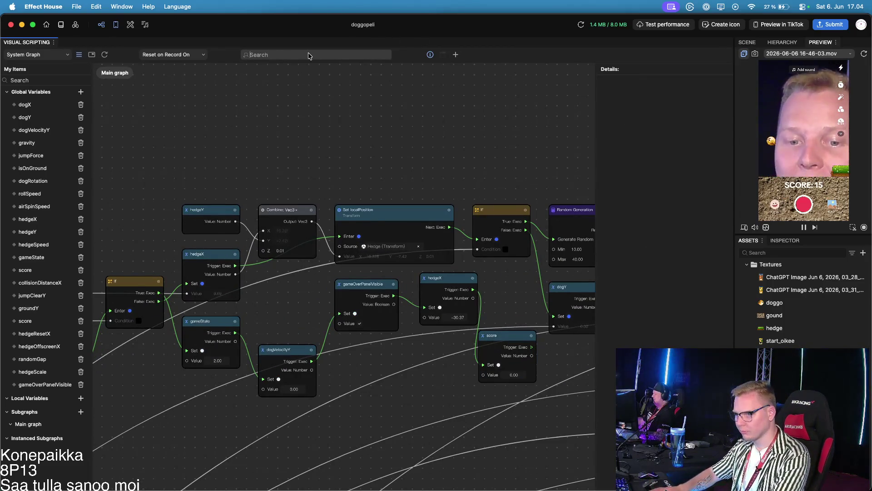
text(trans)
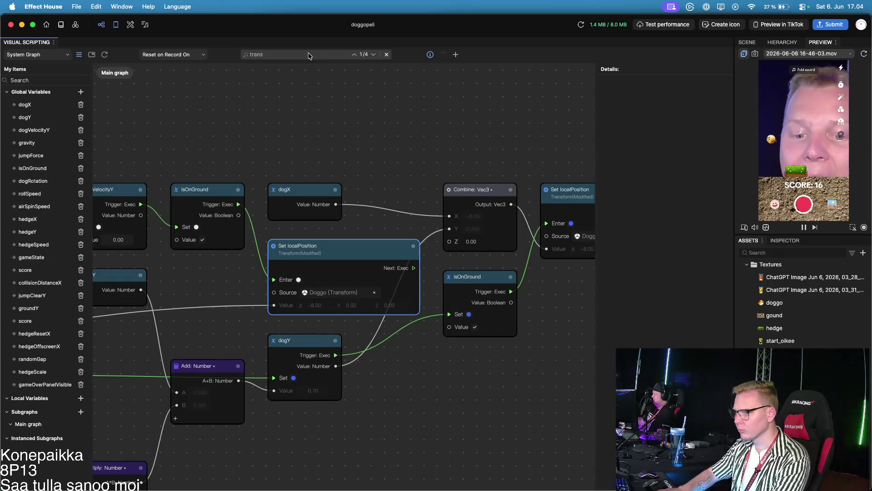
key(Escape)
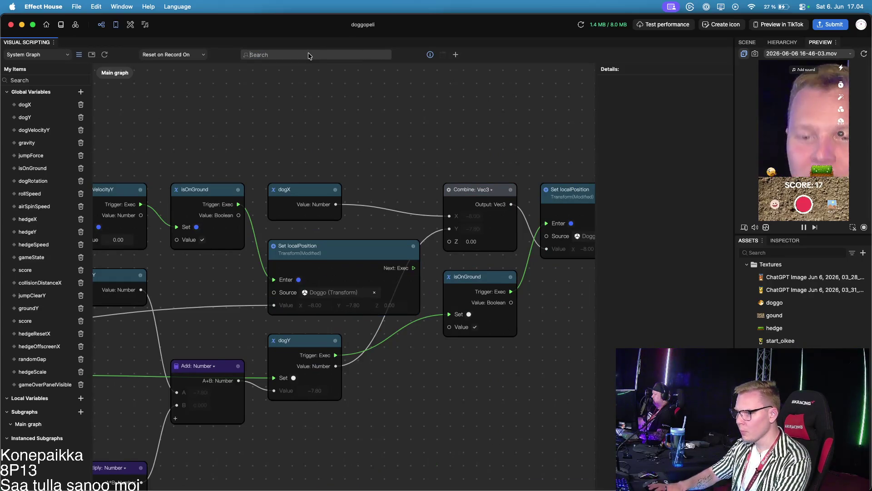
scroll(296, 86, right, 10)
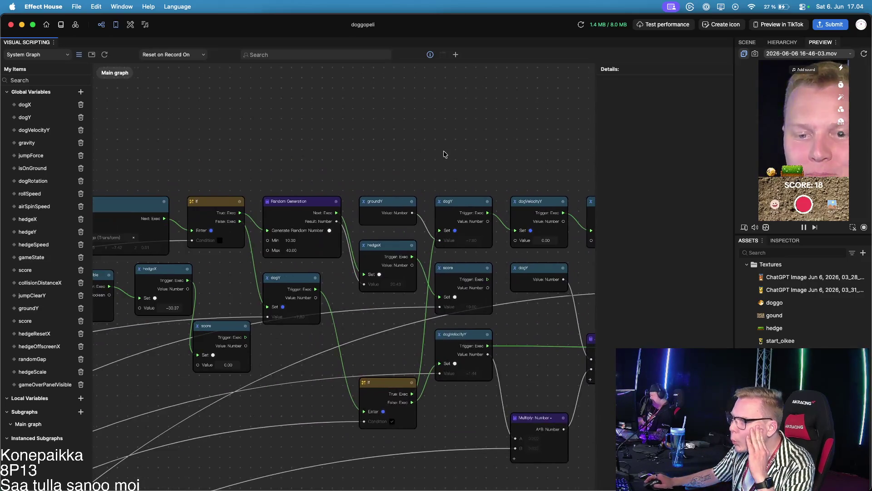
scroll(363, 150, left, 10)
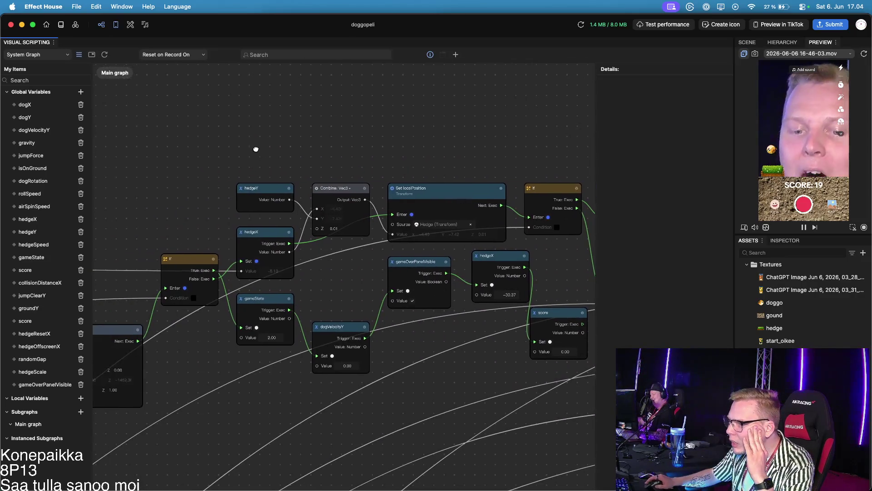
scroll(285, 151, down, 10)
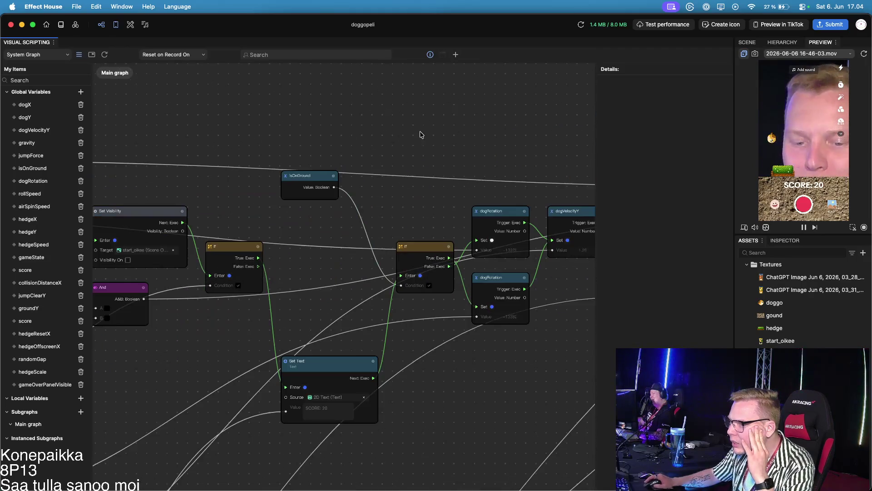
scroll(414, 141, down, 5)
scroll(282, 134, up, 5)
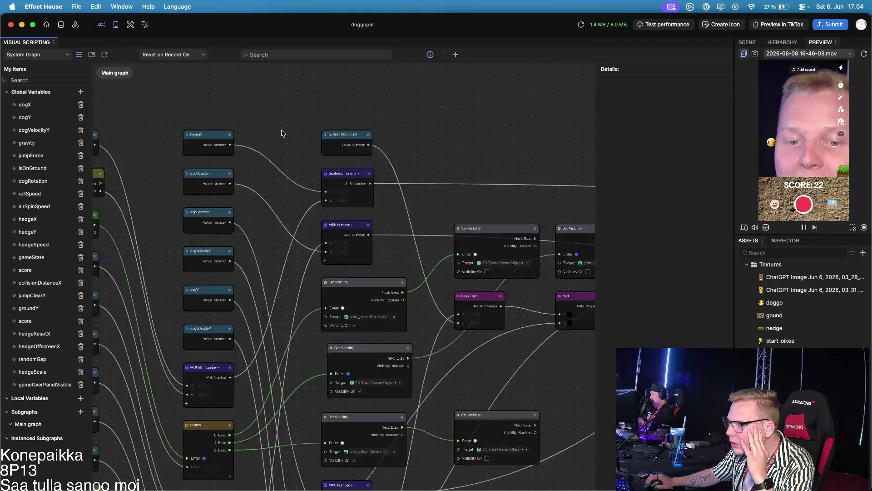
scroll(282, 134, down, 2)
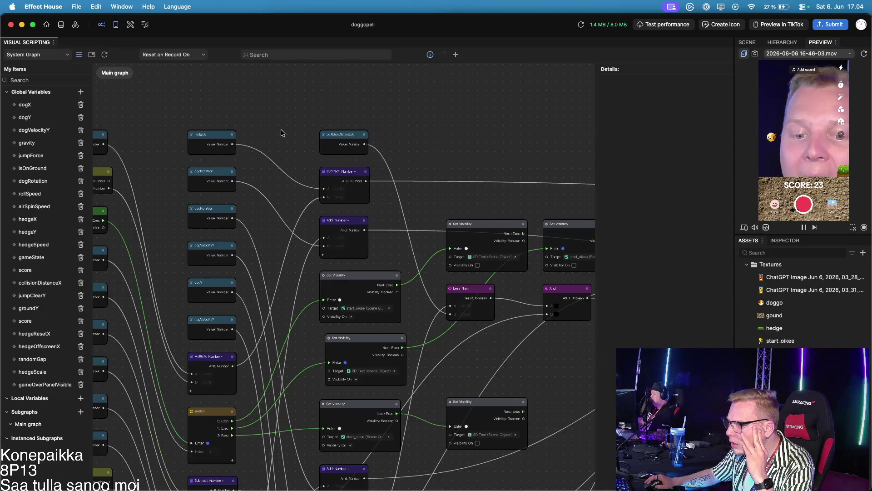
Step: Search 'appen' to jump to Append Strings and inspect its String 1 input and feeding nodes
click(300, 56)
text(appen)
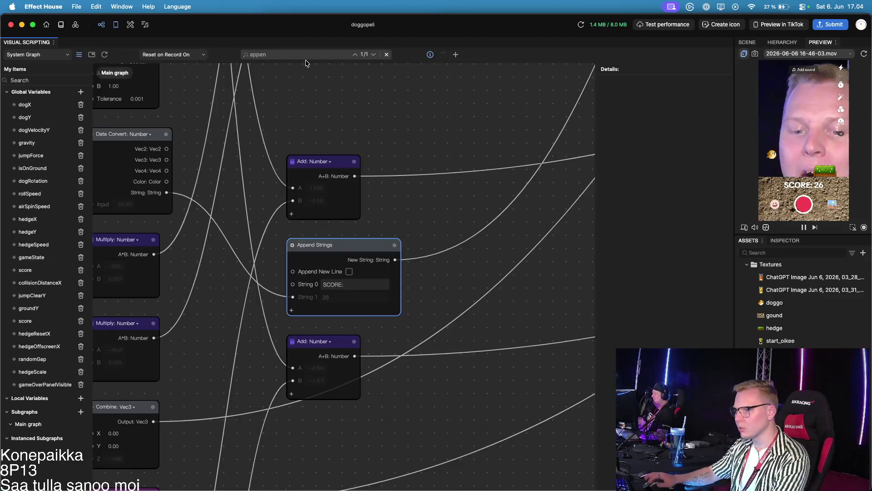
click(424, 242)
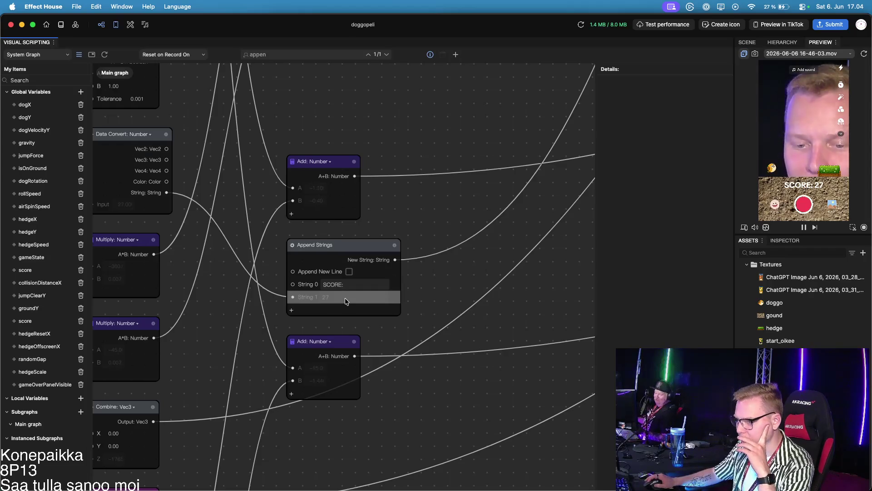
drag(243, 291, 368, 319)
scroll(370, 321, up, 5)
scroll(371, 321, left, 5)
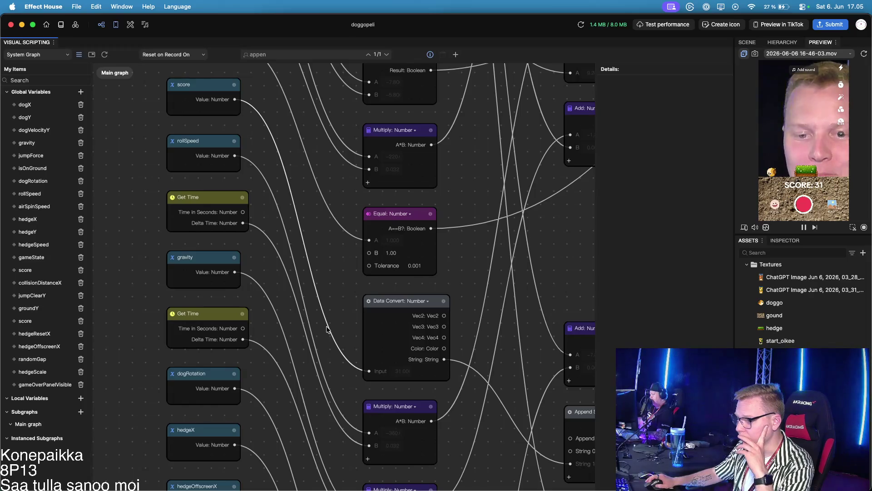
scroll(327, 329, down, 5)
drag(526, 413, 515, 389)
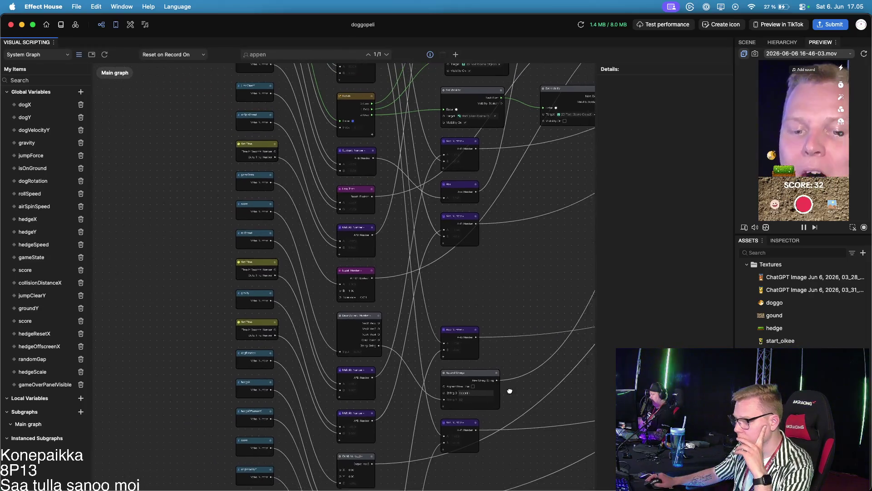
scroll(515, 389, down, 5)
scroll(455, 233, up, 3)
scroll(391, 220, up, 3)
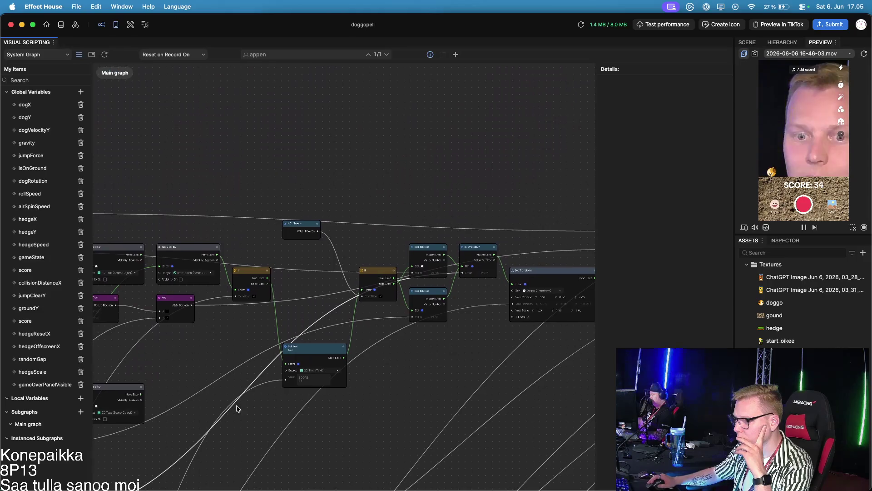
scroll(357, 331, up, 4)
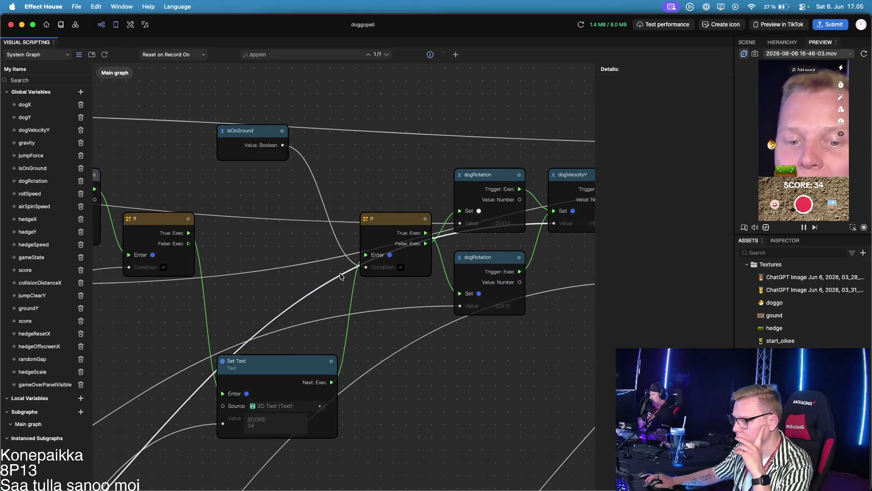
Step: Pan across the graph to the Set Transform node and neighbouring logic
drag(574, 311, 452, 330)
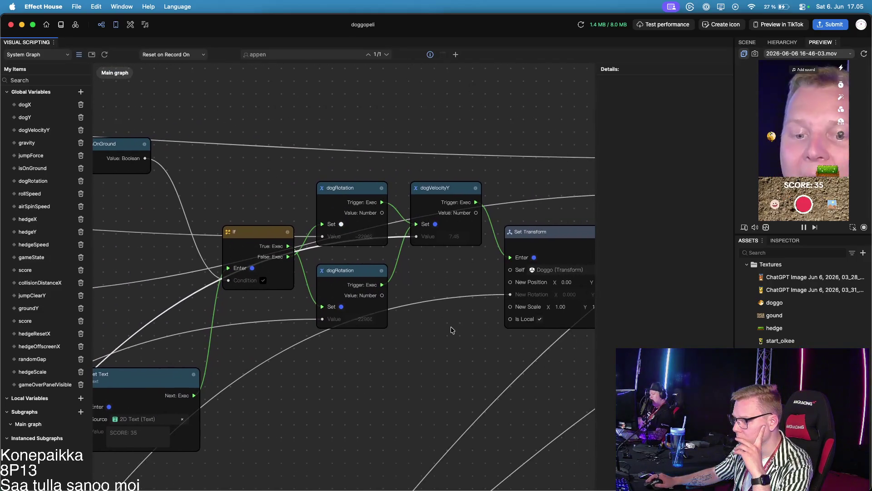
scroll(451, 330, down, 2)
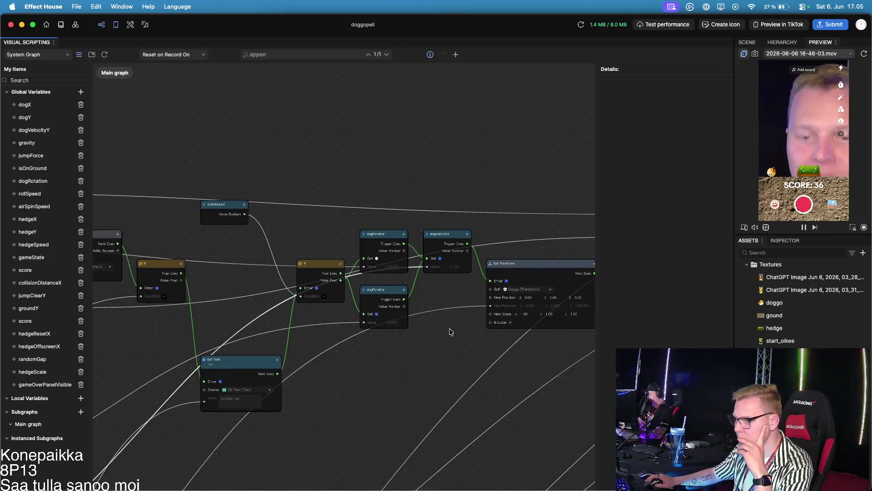
scroll(449, 332, down, 10)
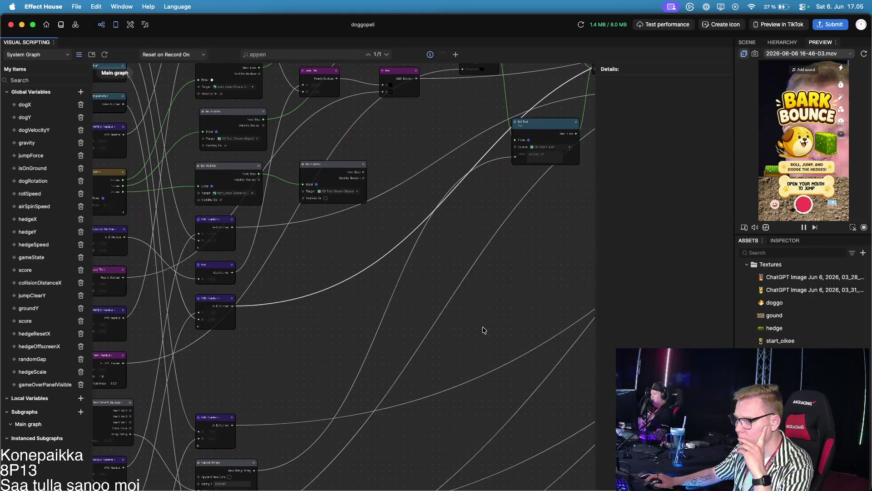
scroll(343, 279, down, 2)
scroll(354, 252, down, 3)
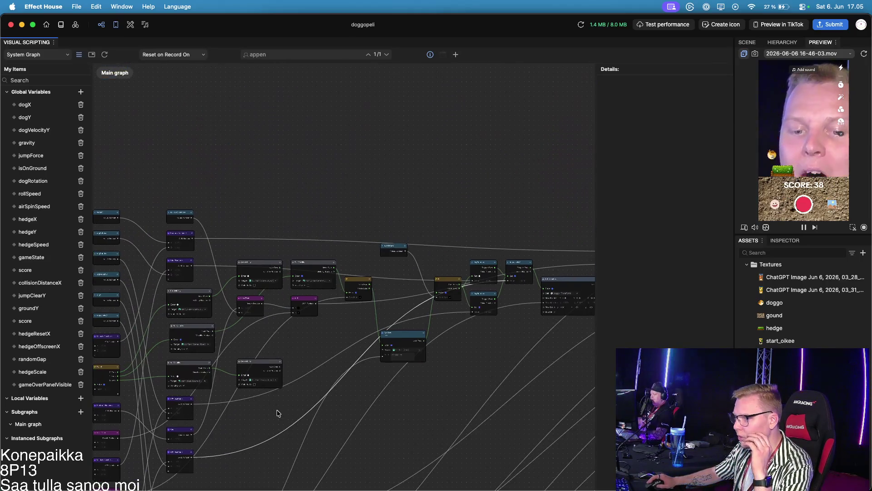
scroll(204, 223, up, 3)
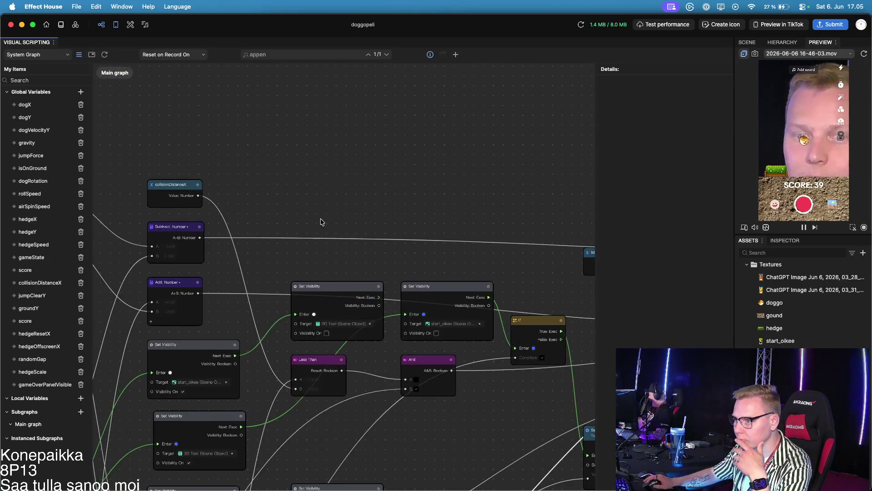
scroll(281, 218, down, 2)
scroll(290, 200, left, 5)
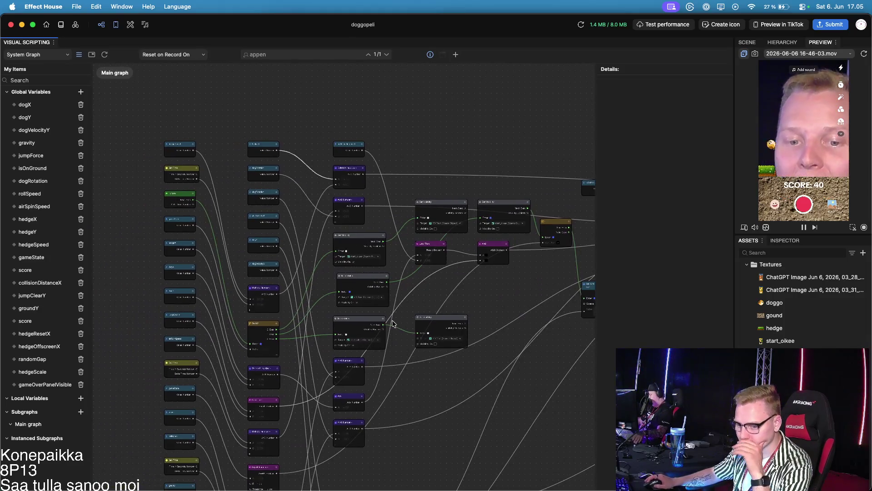
drag(536, 356, 389, 327)
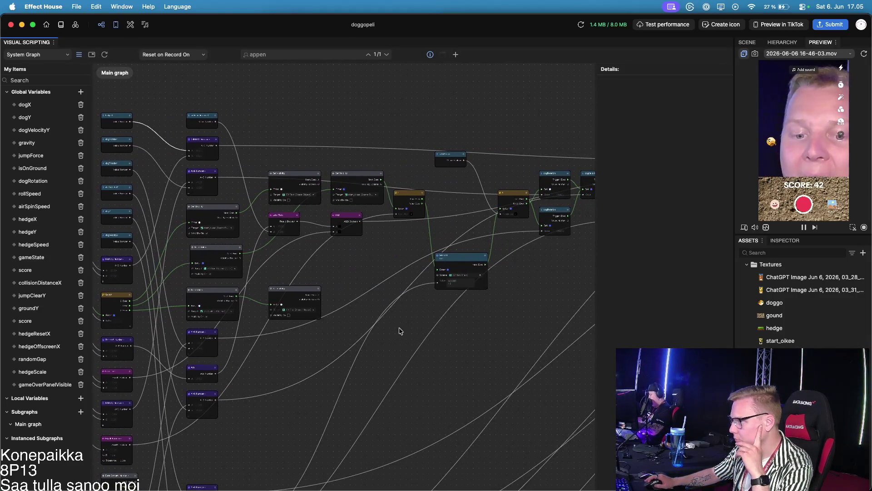
drag(444, 338, 263, 356)
scroll(324, 313, left, 5)
scroll(323, 313, down, 2)
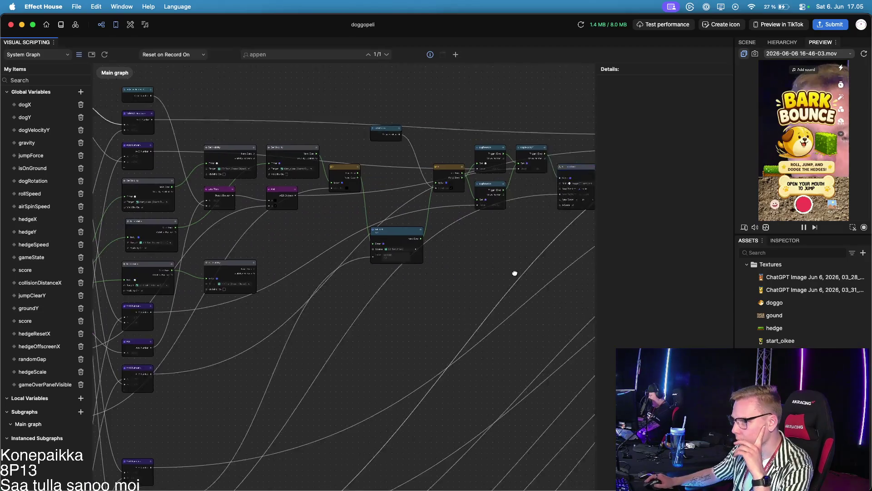
Step: Replace the graph search term with 'set'
click(282, 56)
key(BackSpace)
key(BackSpace)
key(BackSpace)
text(set)
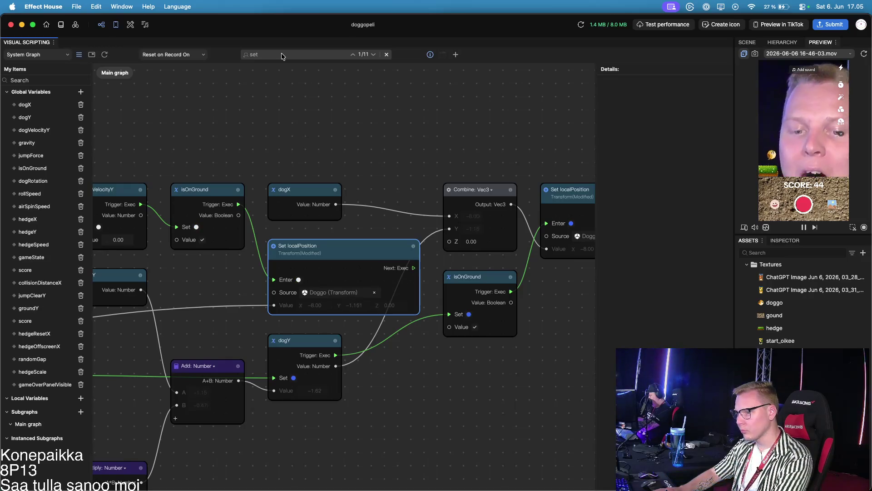
Step: Clear the 'set' search and pan along the jump chain to Facial Movement Detection
key(BackSpace)
key(BackSpace)
key(BackSpace)
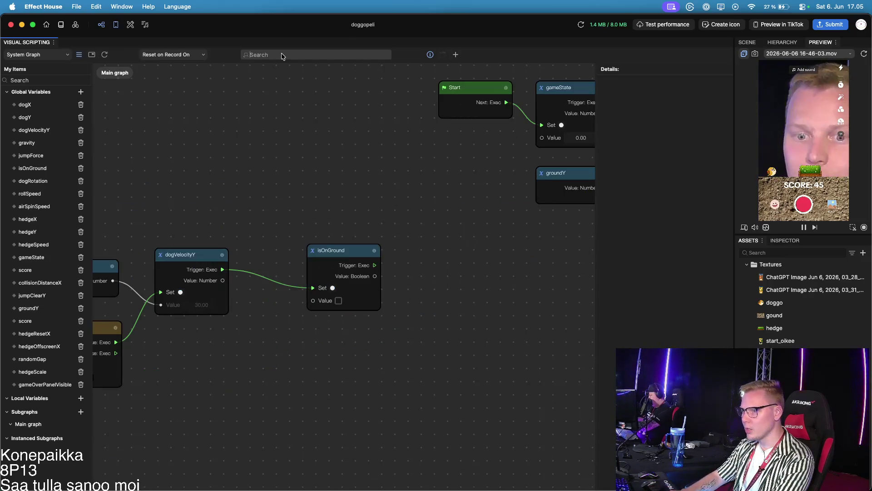
scroll(332, 346, down, 5)
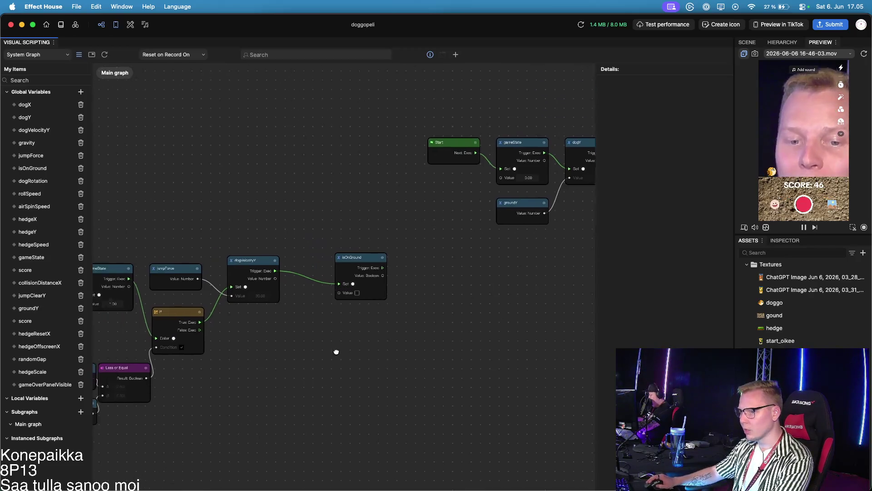
scroll(436, 363, down, 1)
scroll(431, 370, up, 3)
scroll(447, 379, right, 3)
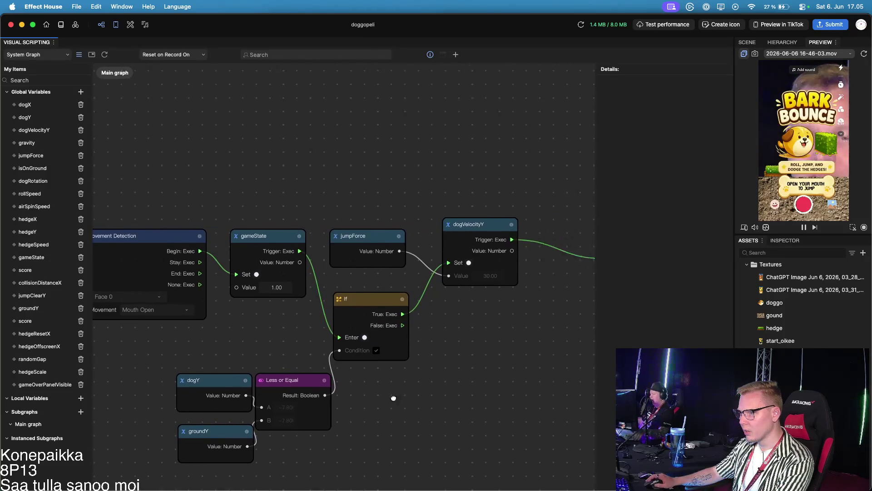
drag(510, 380, 440, 383)
mouse_move(512, 385)
mouse_down()
mouse_move(472, 384)
mouse_move(571, 380)
mouse_up()
drag(321, 356, 517, 358)
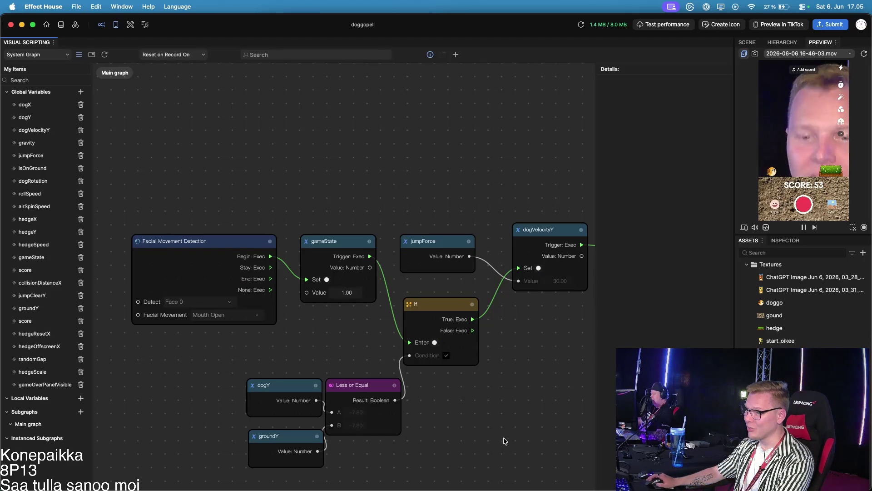
scroll(502, 435, down, 2)
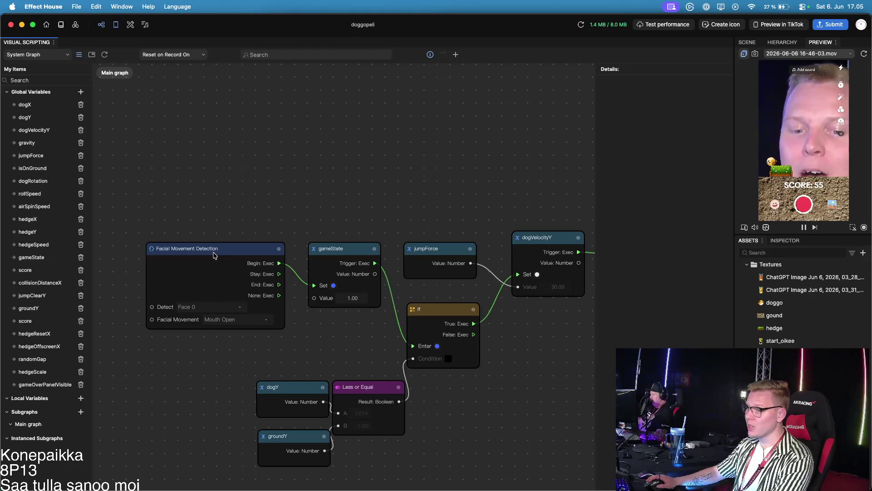
Step: Drag the Facial Movement Detection node leftward, placing it beside its wire
mouse_move(213, 255)
mouse_down()
mouse_move(146, 253)
mouse_move(109, 266)
mouse_up()
drag(202, 227, 420, 194)
drag(370, 221, 184, 230)
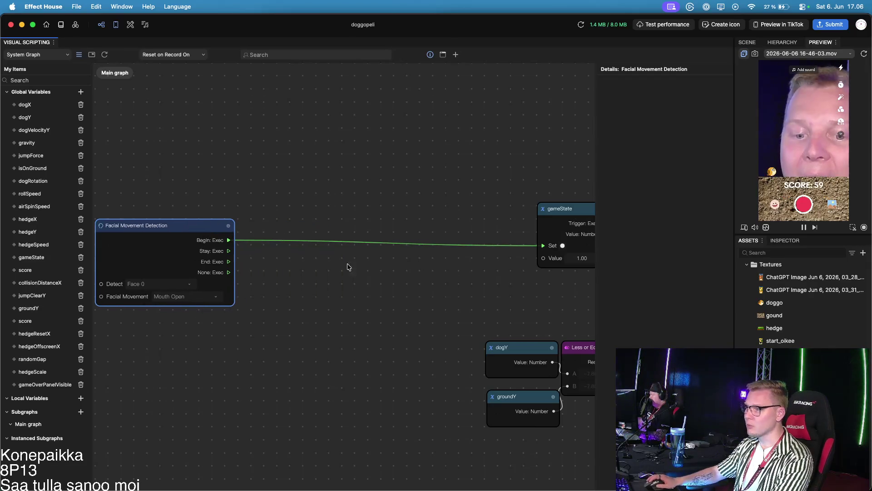
Step: Add an If node and place it in line with the mouth-open wire
click(455, 55)
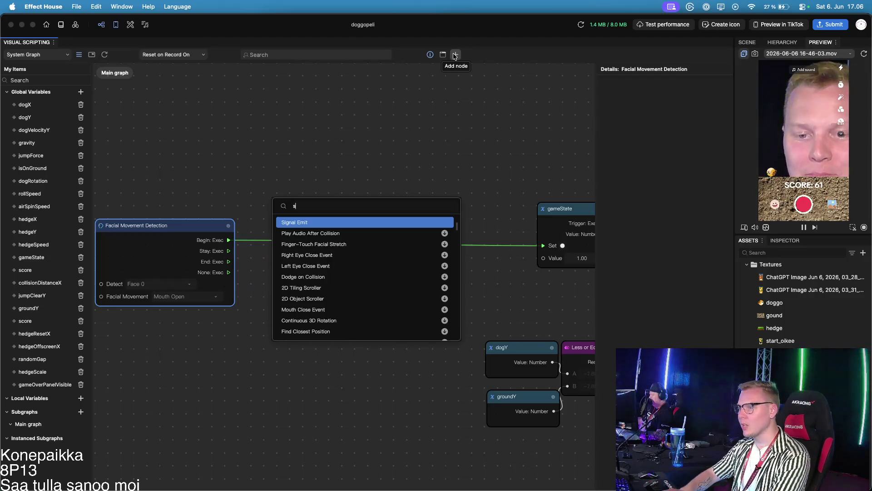
text(If)
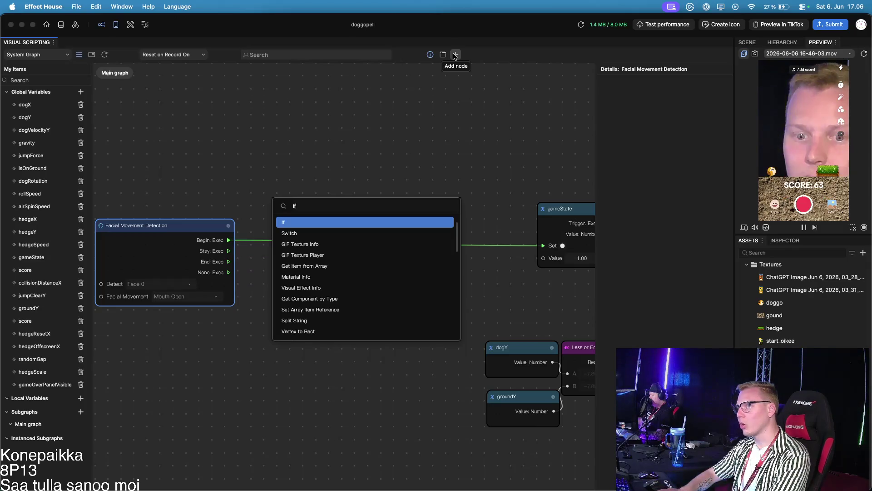
key(Return)
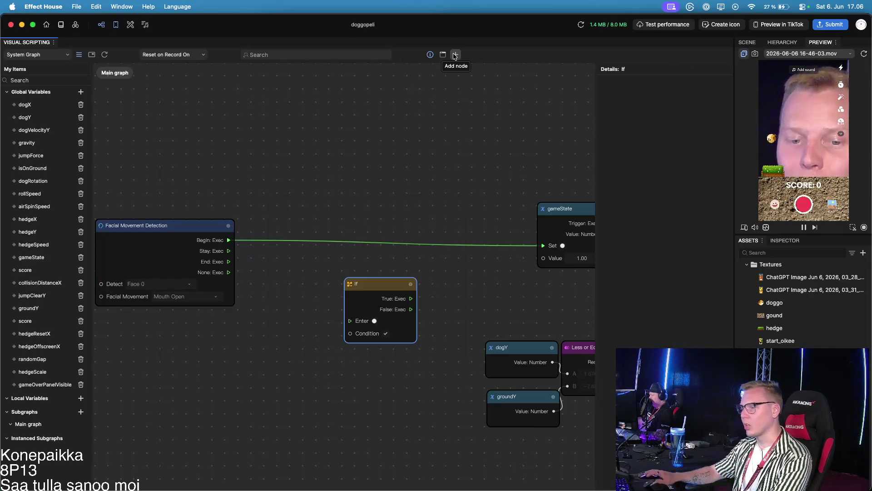
mouse_move(375, 291)
mouse_down()
mouse_move(331, 222)
mouse_move(354, 224)
mouse_up()
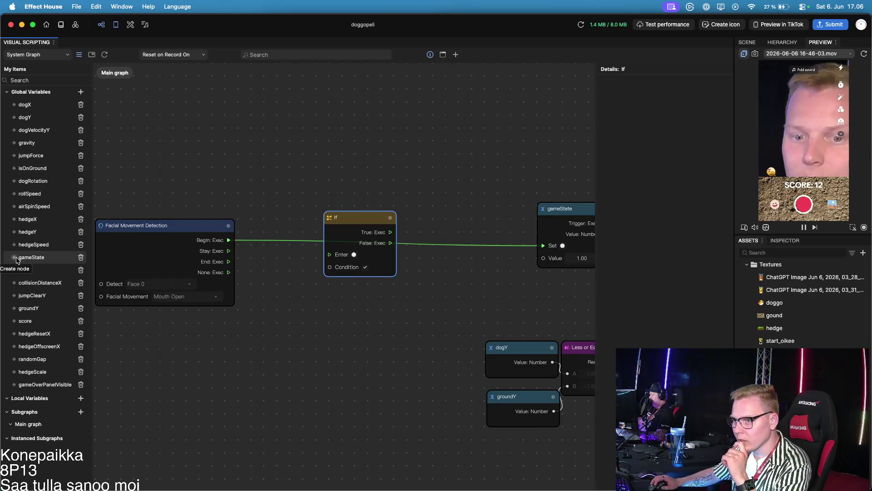
Step: Add a gameState Get Variable node below the If node
right_click(36, 258)
click(43, 272)
drag(363, 284, 242, 342)
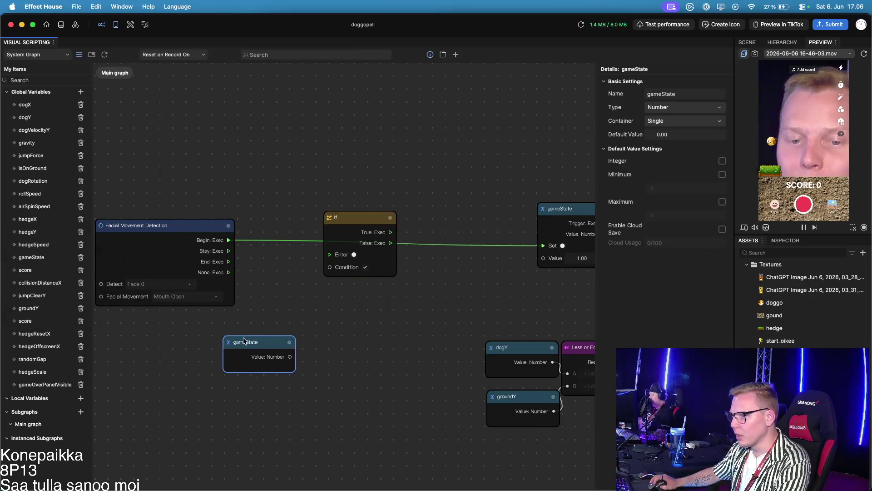
mouse_move(289, 356)
mouse_down()
mouse_move(308, 273)
mouse_move(318, 277)
mouse_up()
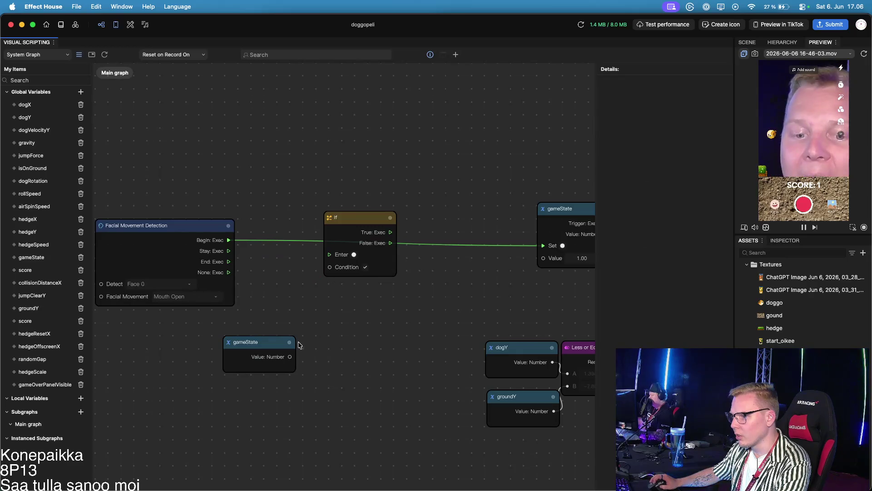
mouse_move(289, 357)
mouse_down()
mouse_move(296, 347)
mouse_move(225, 345)
mouse_up()
click(272, 342)
Step: Add an Equal node, wire gameState's value into it, and set A to 1
click(456, 55)
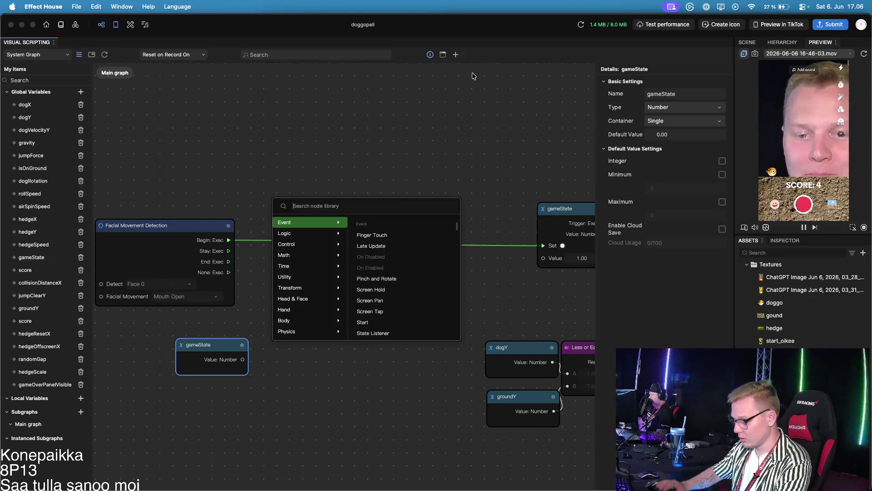
text(equal)
key(Return)
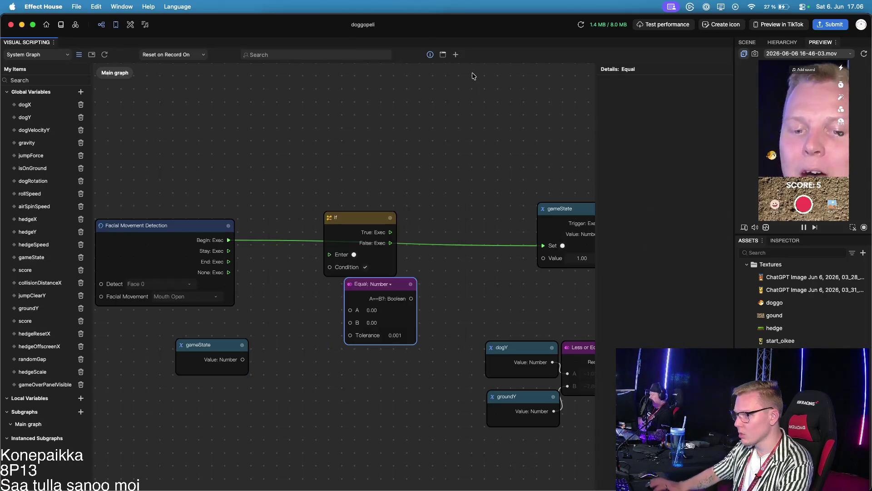
drag(398, 286, 331, 310)
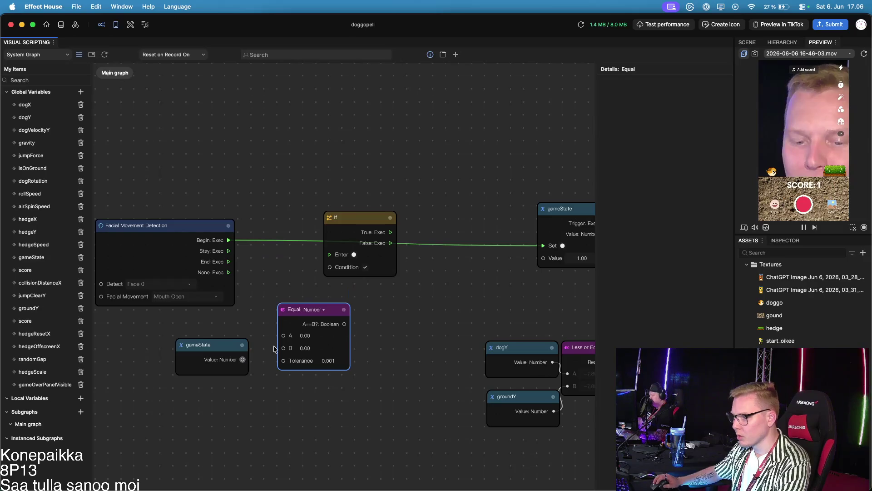
drag(242, 359, 283, 348)
click(302, 336)
key(BackSpace)
text(1)
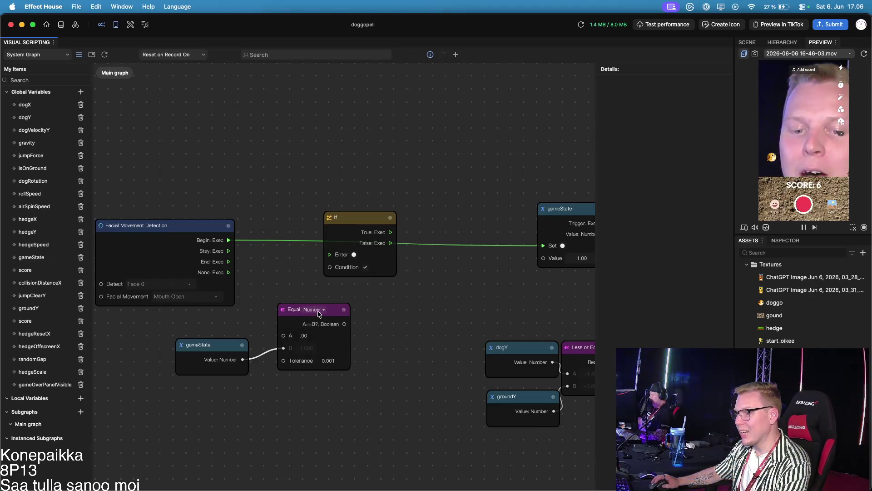
Step: Rearrange the gameState getter and Equal node side by side
drag(332, 314, 322, 367)
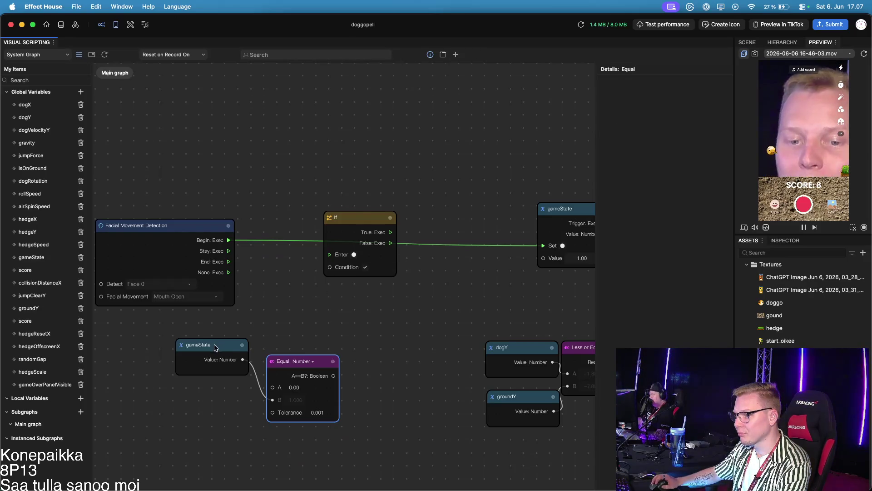
drag(217, 348, 187, 377)
drag(323, 362, 315, 319)
drag(316, 318, 314, 319)
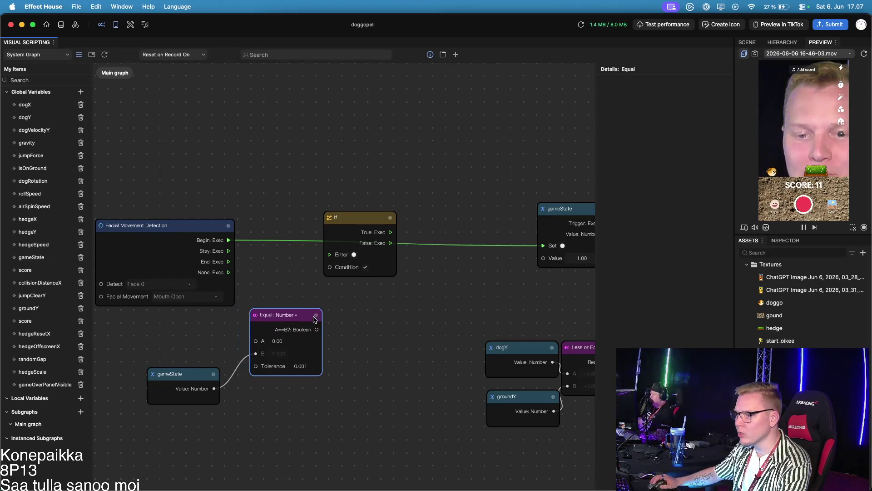
drag(173, 374, 159, 353)
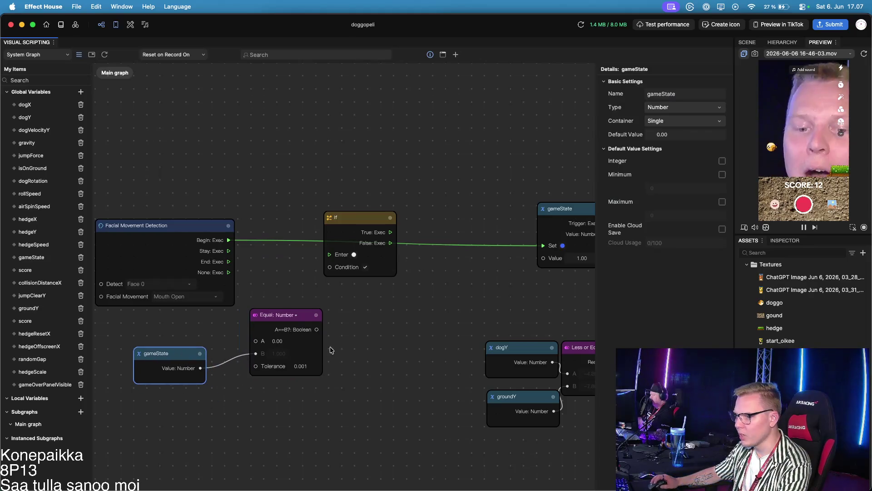
Step: Re-enter 1 as Equal's A value and wire A==B? into the If Condition pin
click(278, 342)
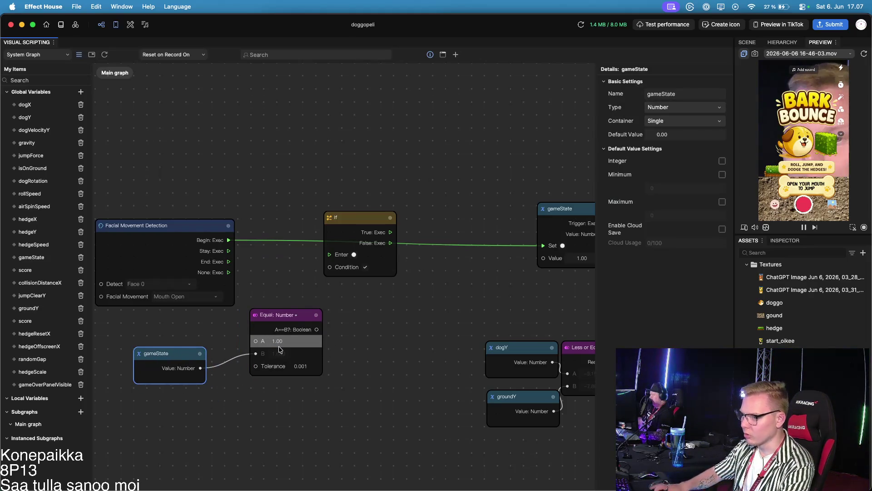
drag(285, 315, 230, 321)
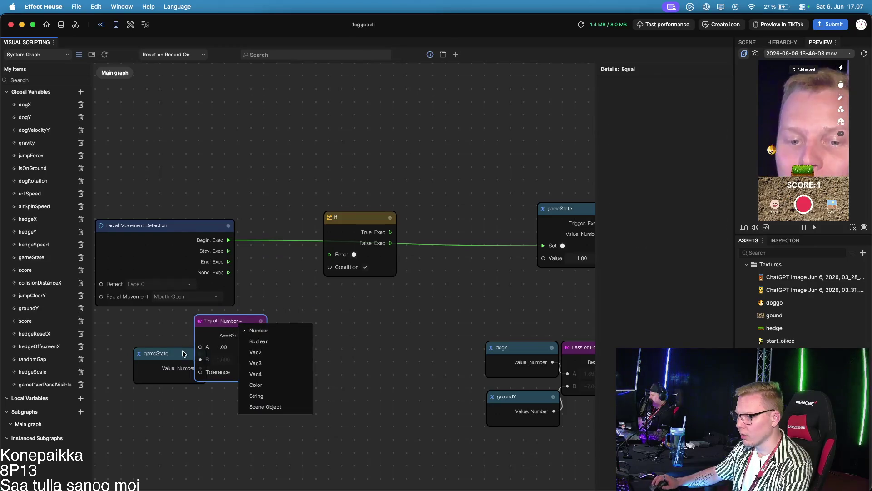
drag(184, 354, 151, 366)
drag(261, 335, 325, 263)
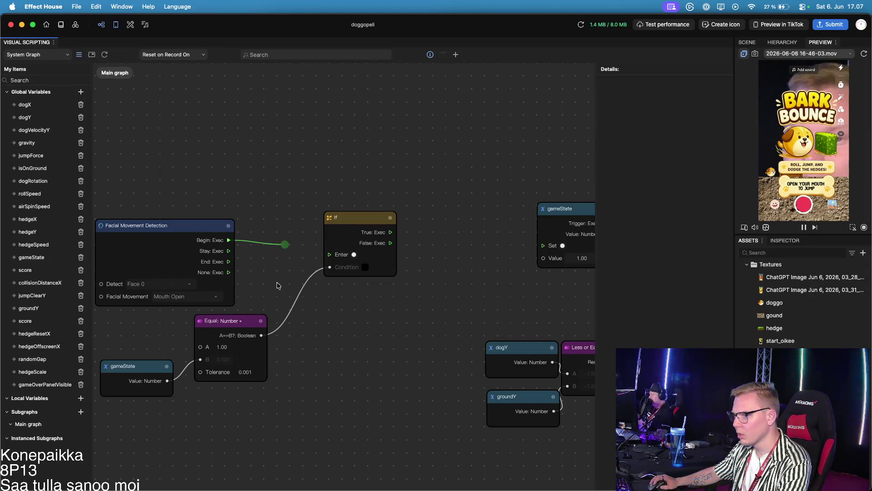
Step: Wire mouth-open Begin into the If node, its True branch to the gameState setter (1.00), then move If up
mouse_move(284, 245)
mouse_down()
mouse_move(321, 255)
mouse_move(287, 248)
mouse_up()
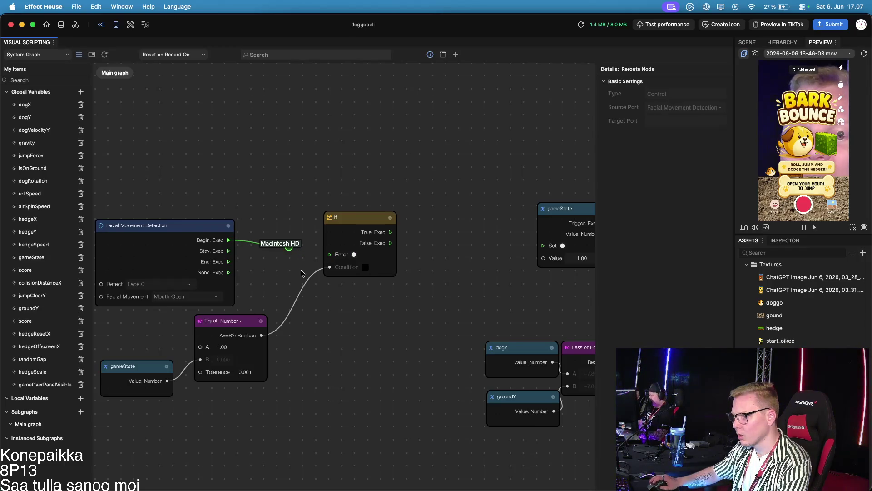
drag(228, 239, 327, 256)
drag(397, 234, 536, 242)
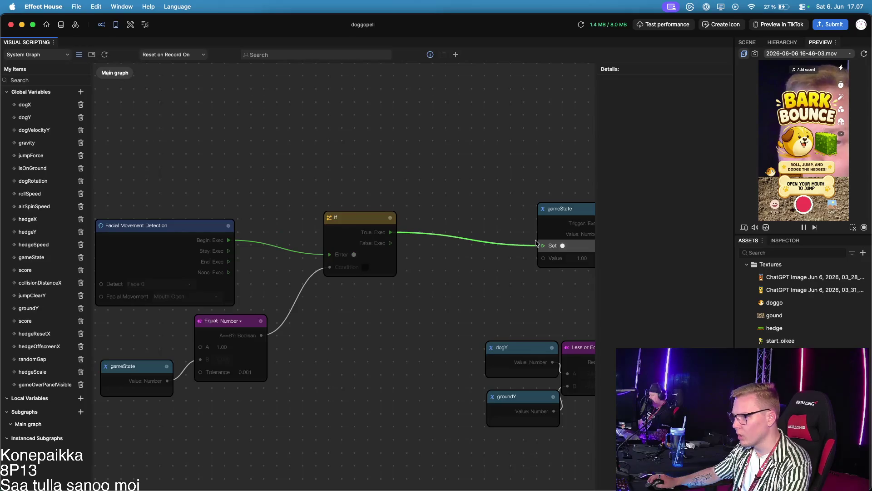
drag(392, 254, 357, 236)
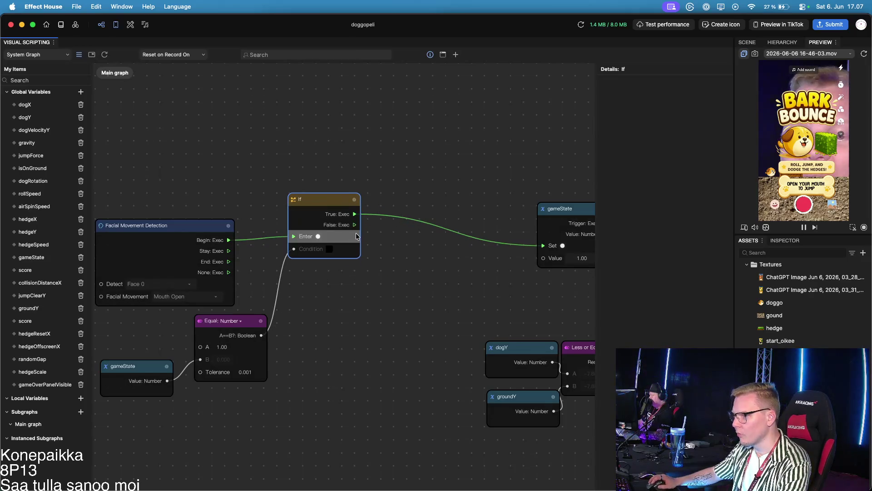
click(406, 246)
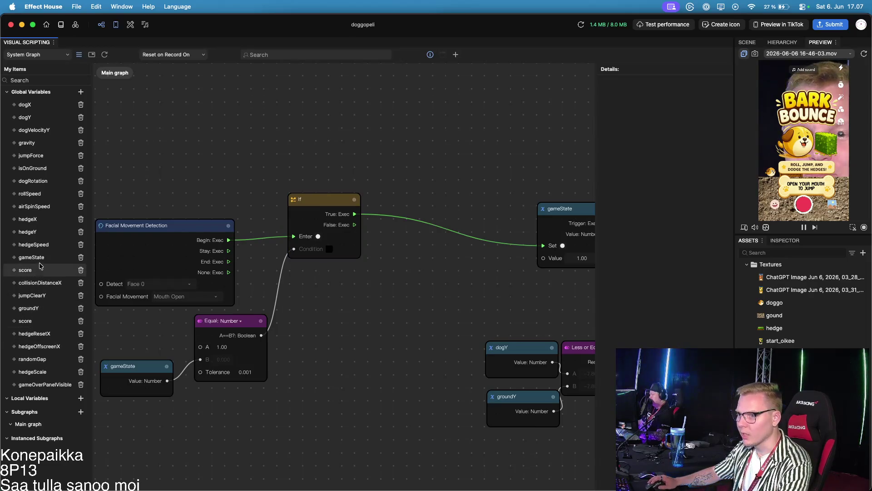
Step: Add a second gameState setter node, then delete it as unneeded
click(20, 257)
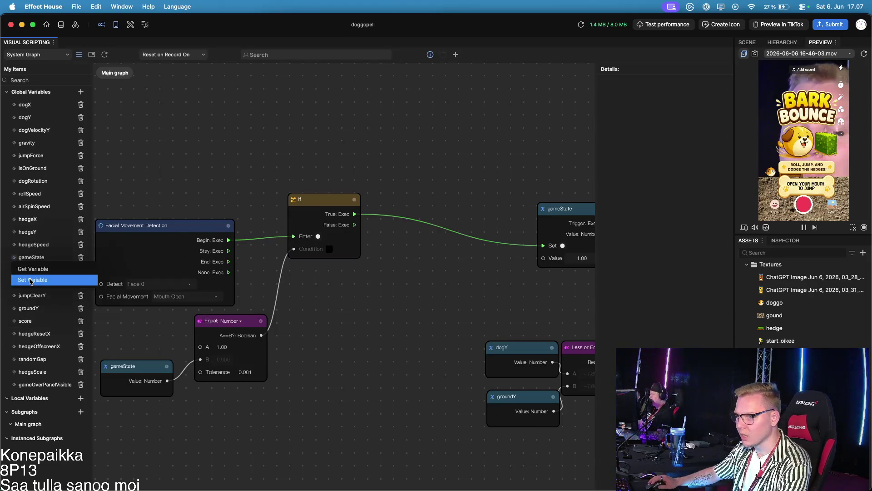
click(30, 280)
drag(377, 274, 419, 240)
click(431, 289)
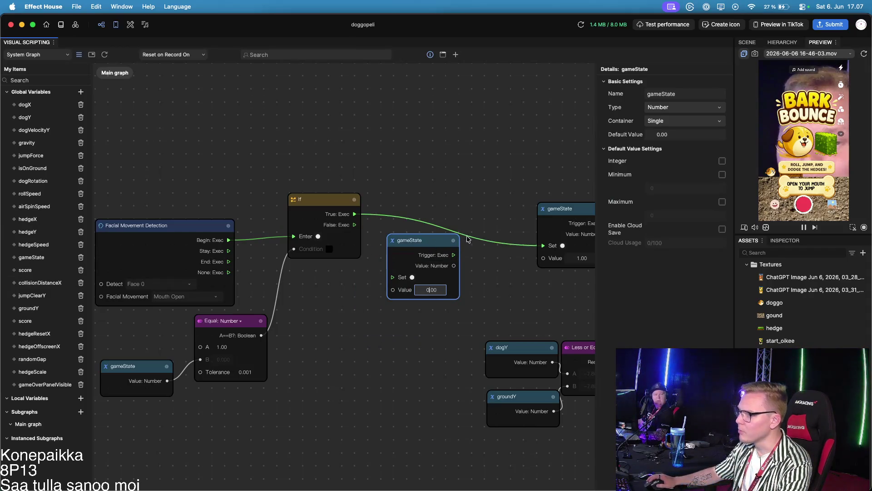
click(425, 242)
key(BackSpace)
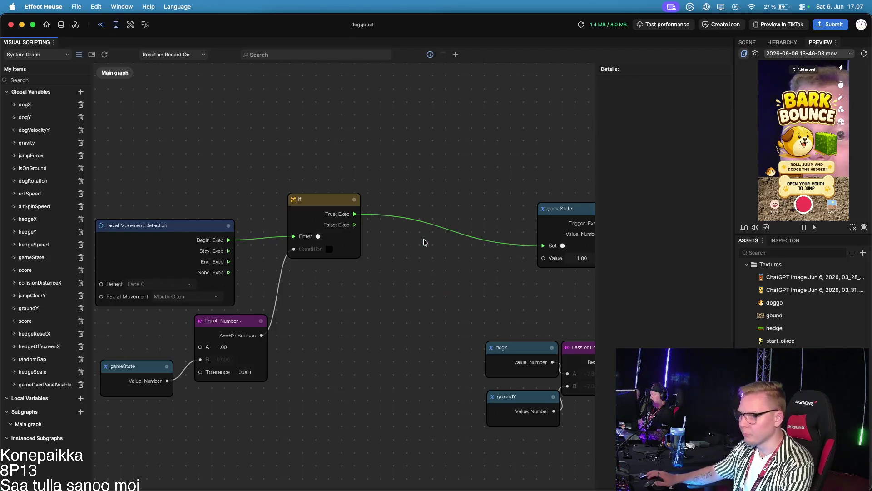
Step: Add a score setter at 0, wired from If's False branch into the gameState setter
click(19, 269)
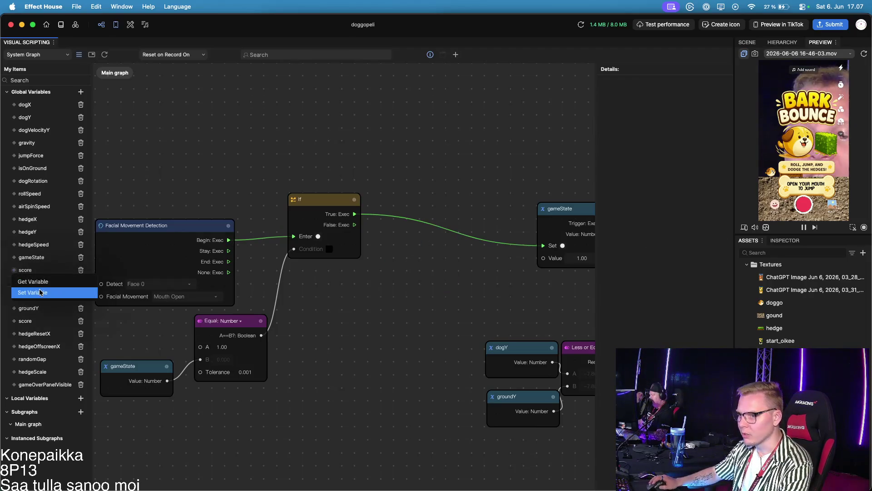
click(30, 292)
click(403, 338)
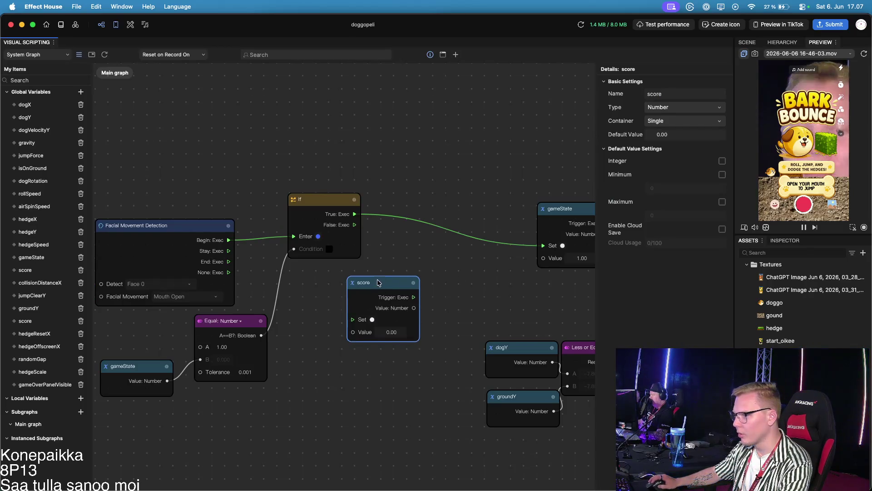
drag(382, 284, 415, 249)
drag(355, 227, 384, 287)
mouse_move(445, 264)
mouse_down()
mouse_move(516, 270)
mouse_move(544, 245)
mouse_up()
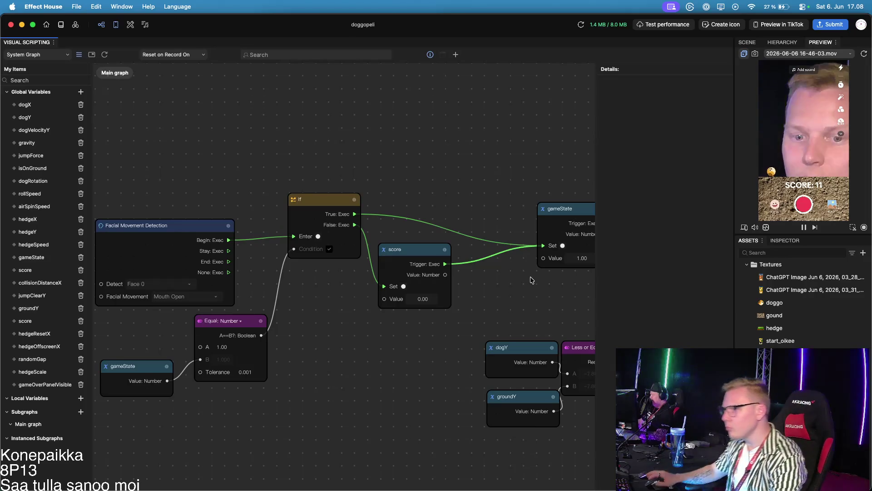
Step: Add a gameState node and chain its Set (Value 0) after the isOnGround reset
scroll(507, 271, down, 3)
scroll(507, 271, right, 10)
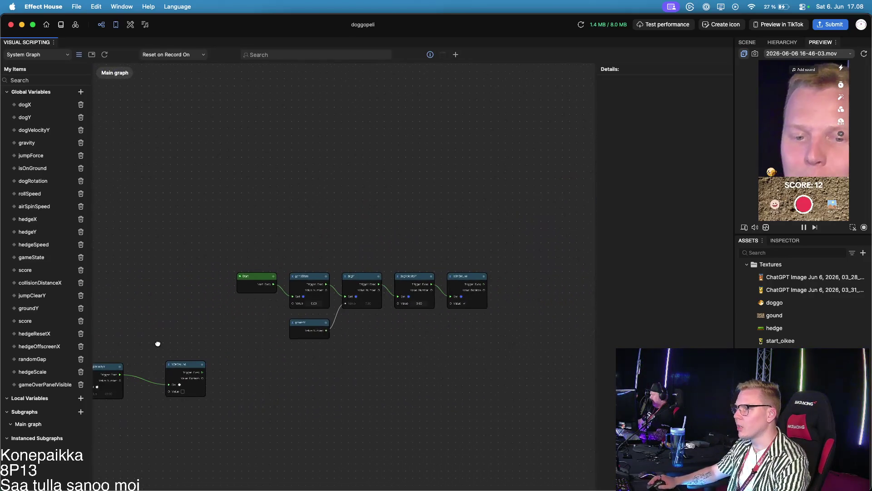
scroll(394, 340, up, 3)
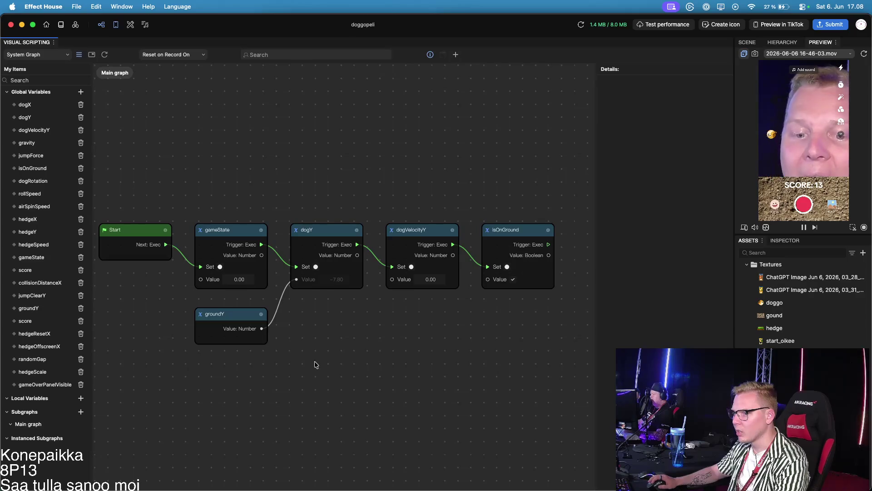
scroll(408, 355, right, 5)
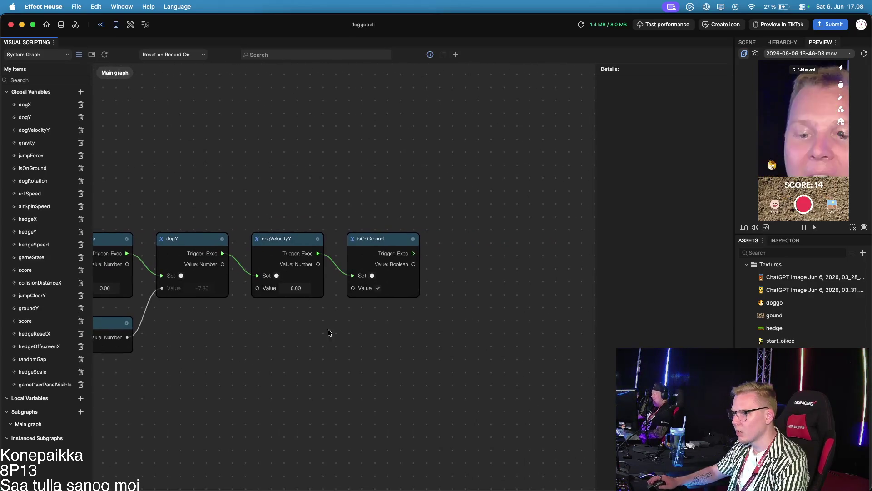
drag(25, 270, 53, 284)
key(BackSpace)
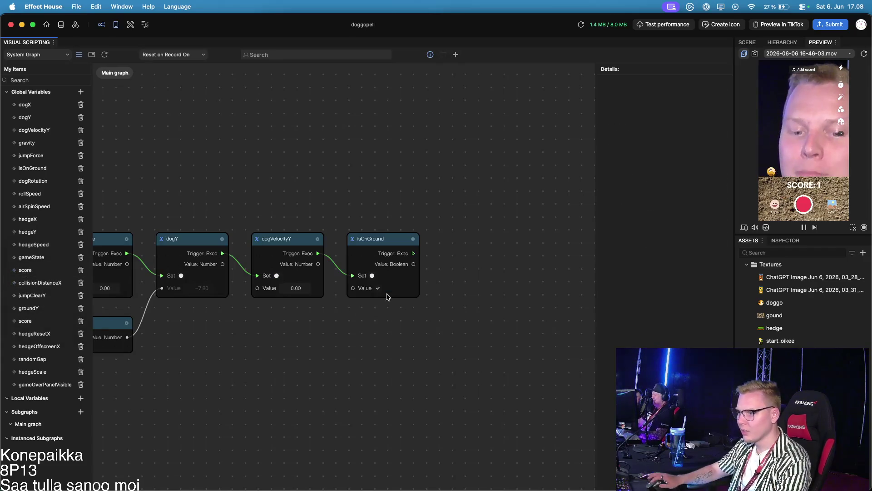
mouse_move(32, 257)
mouse_down()
mouse_move(41, 278)
mouse_move(392, 289)
mouse_move(516, 261)
mouse_up()
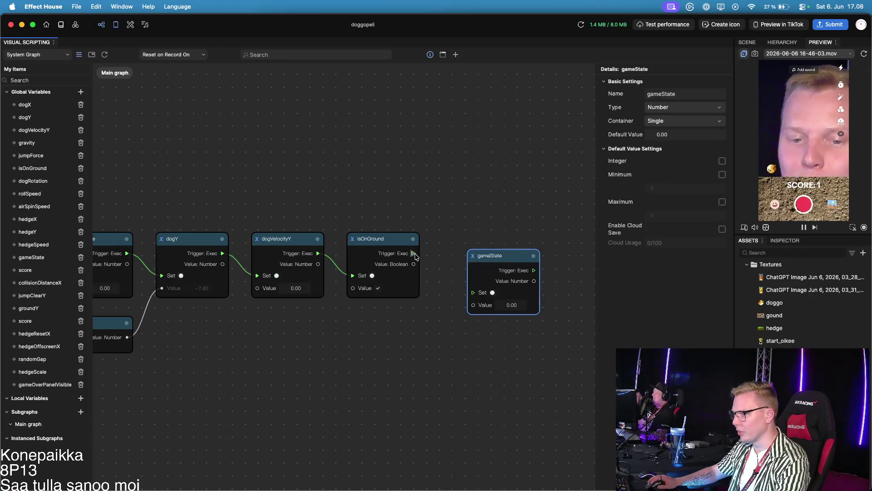
drag(414, 252, 466, 295)
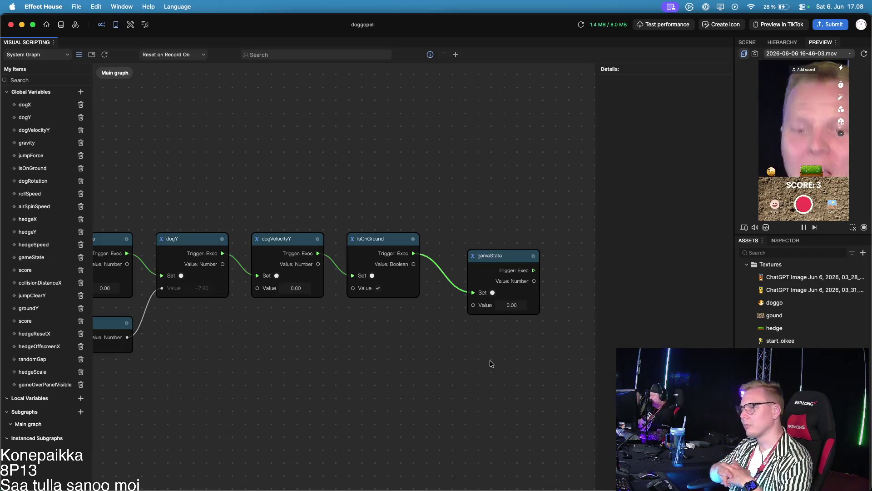
Step: Stop the game preview recording and check the graph
scroll(494, 364, left, 10)
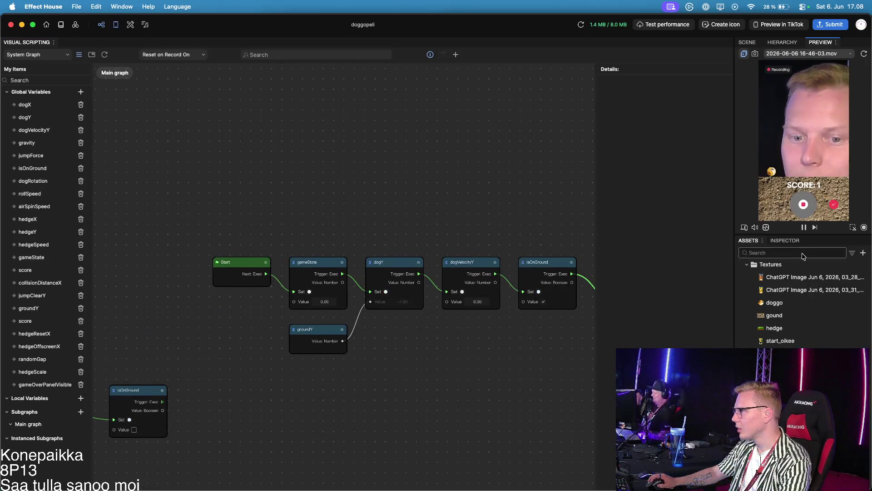
click(803, 207)
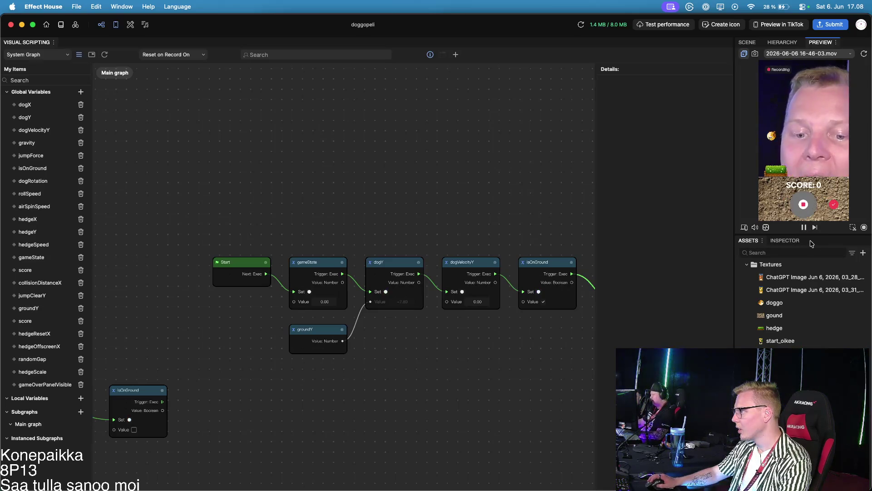
scroll(473, 254, left, 5)
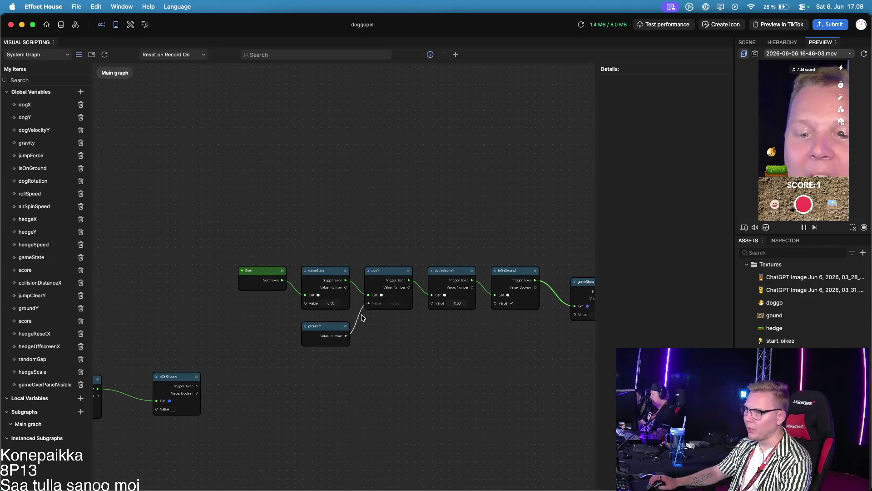
scroll(449, 318, right, 5)
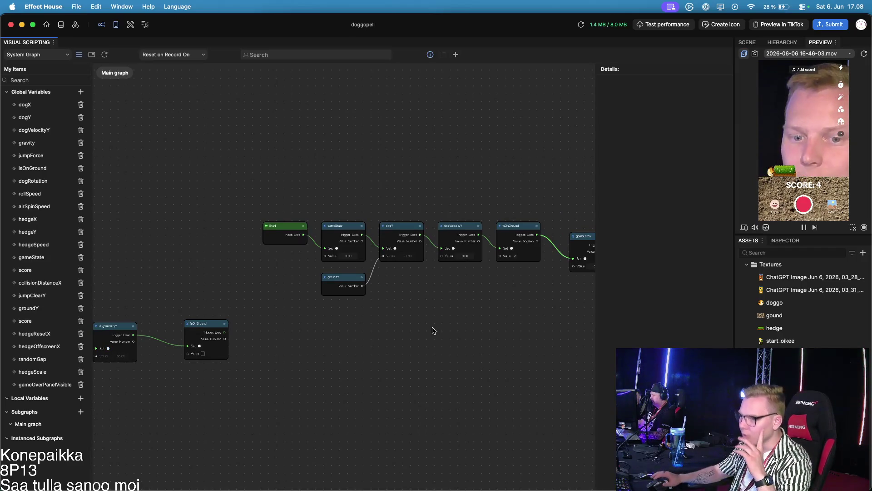
Step: Zoom out of the graph, open the Publish Effect dialog, and expand the submission type choices
scroll(288, 292, down, 3)
scroll(294, 298, down, 3)
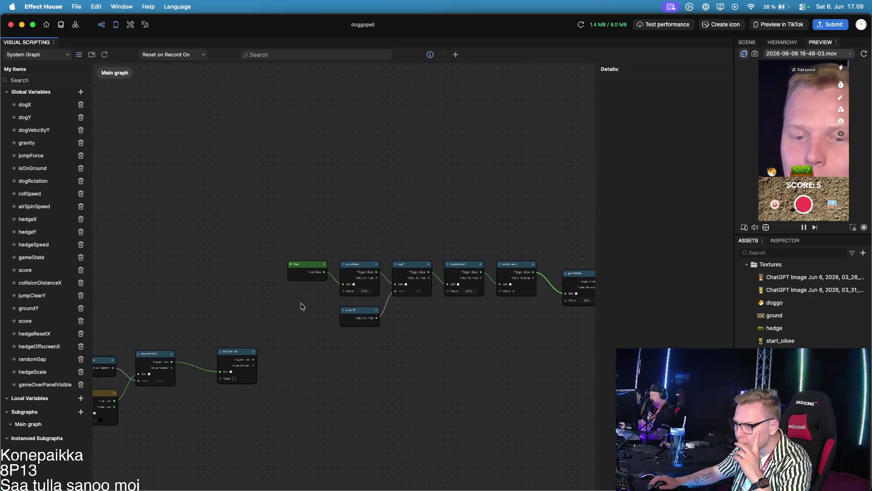
scroll(369, 383, down, 3)
scroll(265, 376, down, 3)
scroll(196, 320, up, 5)
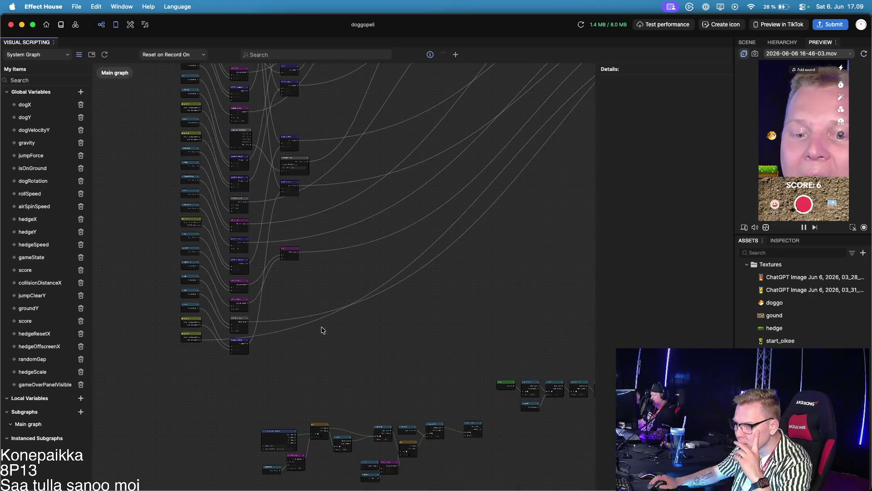
scroll(202, 189, up, 2)
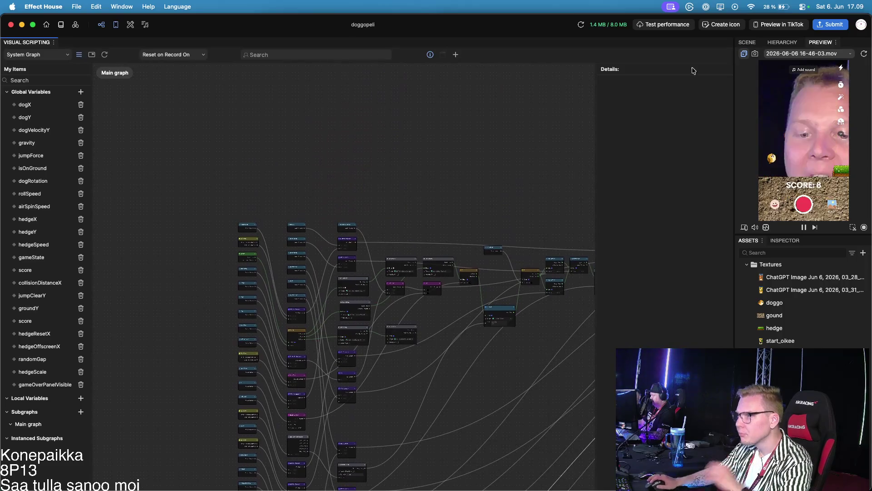
click(834, 24)
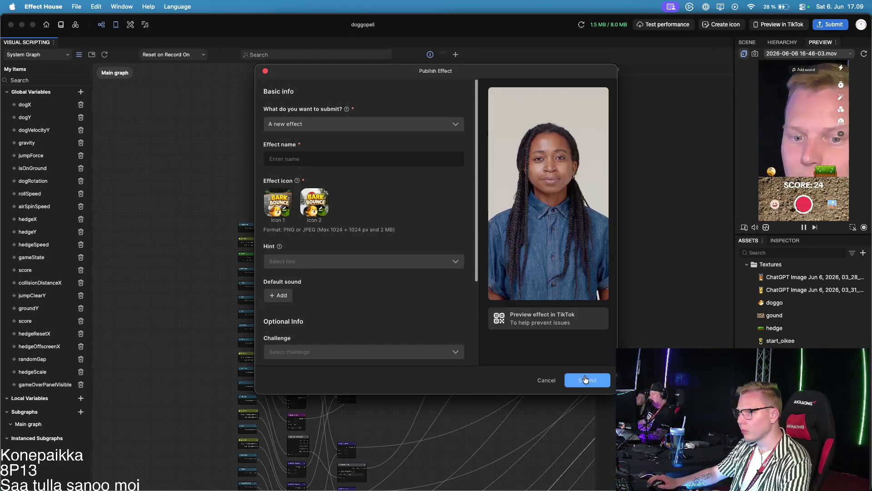
click(343, 123)
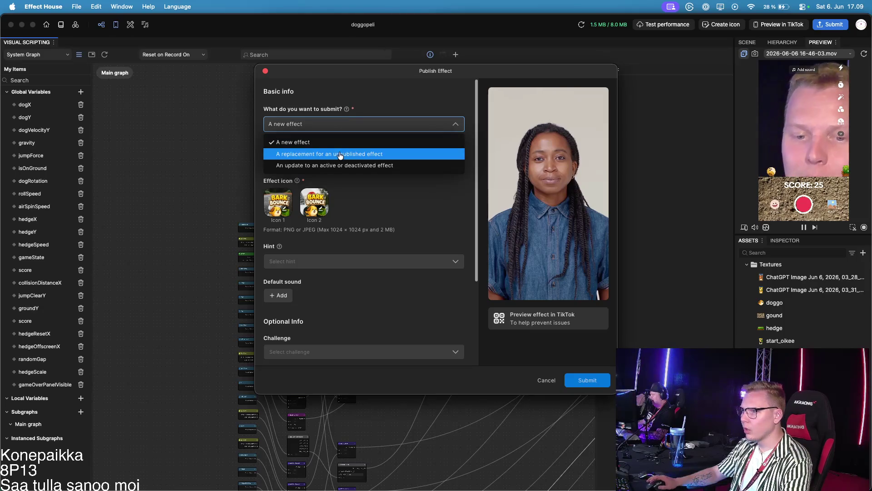
Step: Choose 'A new effect' and enter the name BArk Bounce
click(416, 154)
click(358, 125)
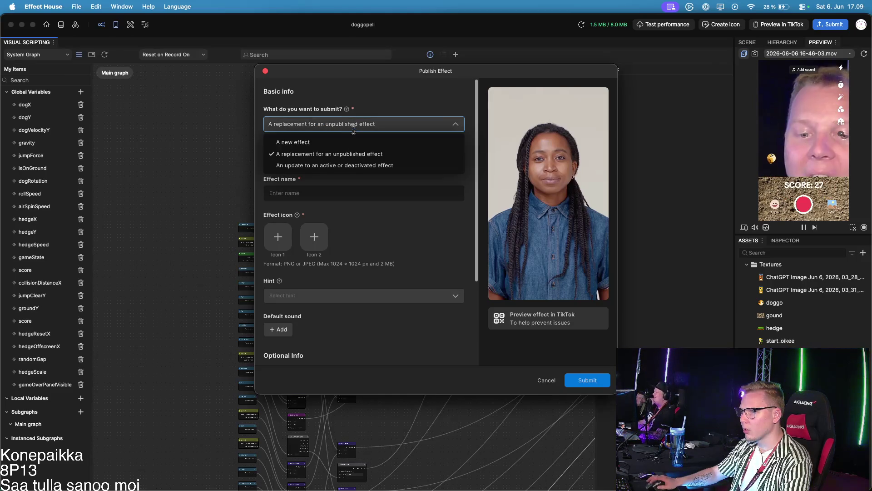
click(339, 142)
click(330, 158)
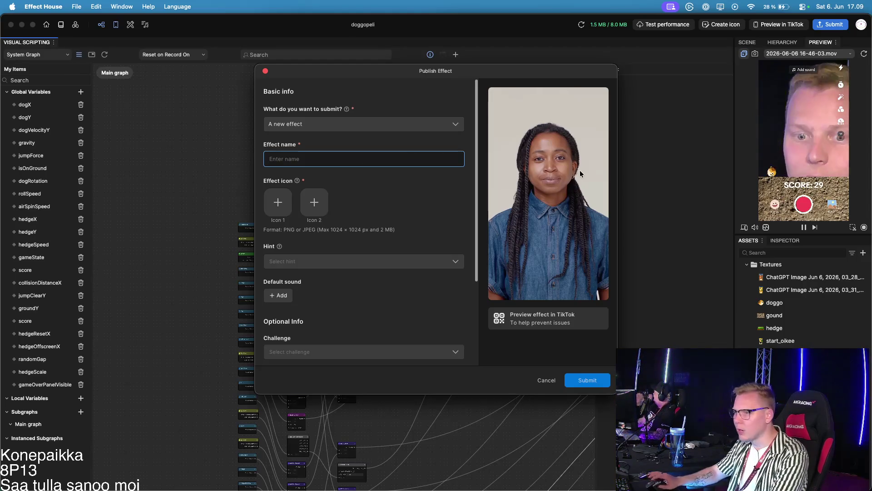
text(BArk Bo)
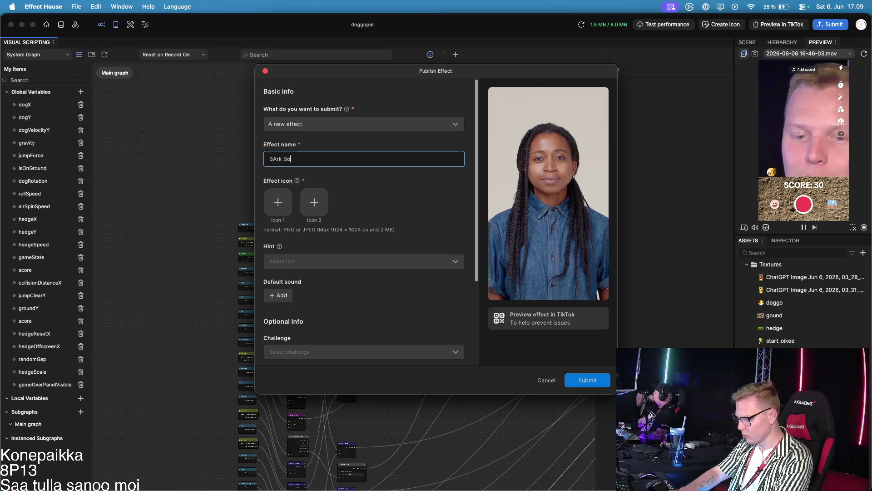
Step: Generate the effect icons from the effect and pick the Open mouth hint
click(278, 202)
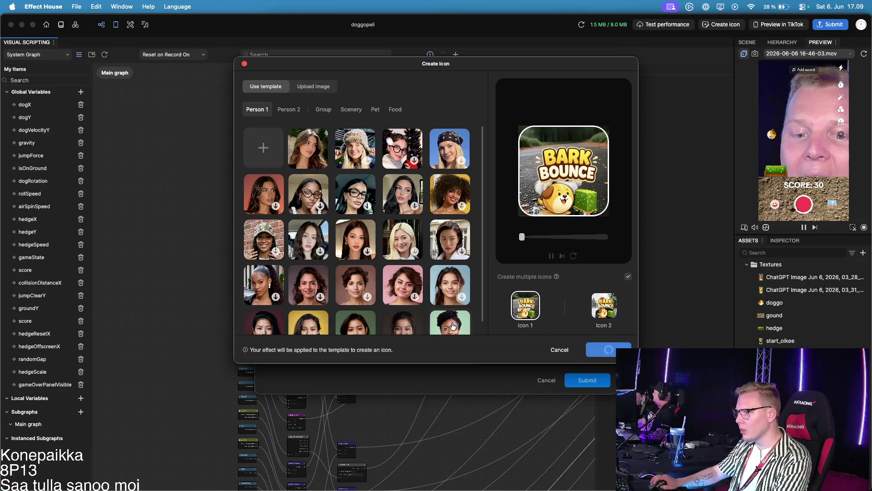
click(604, 349)
scroll(335, 213, down, 4)
click(336, 182)
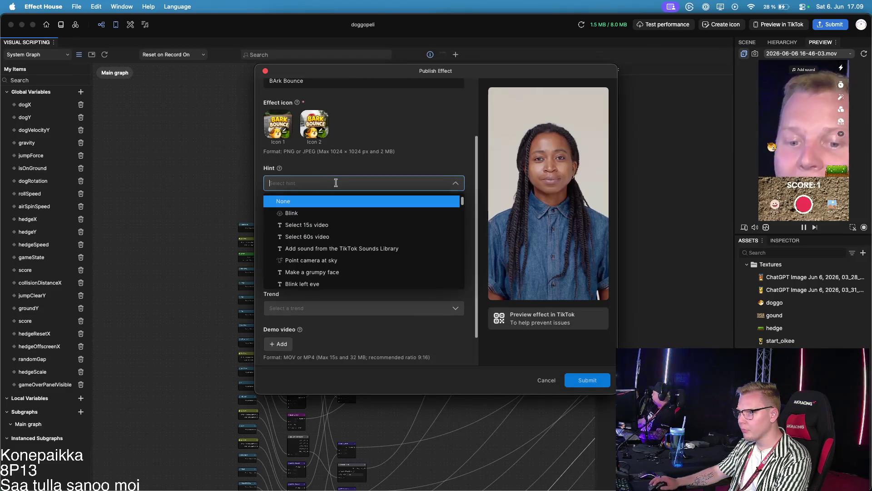
text(open)
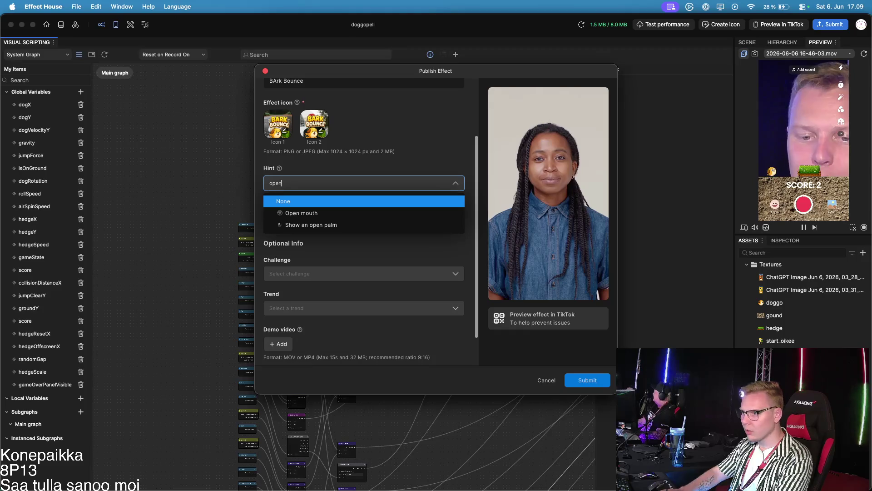
click(341, 213)
Step: Submit the effect for review and dismiss the confirmation
scroll(342, 209, down, 3)
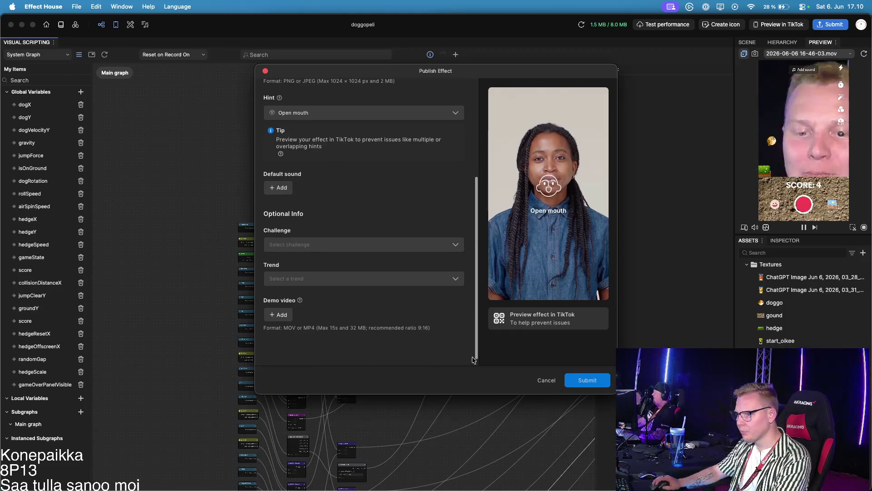
click(598, 386)
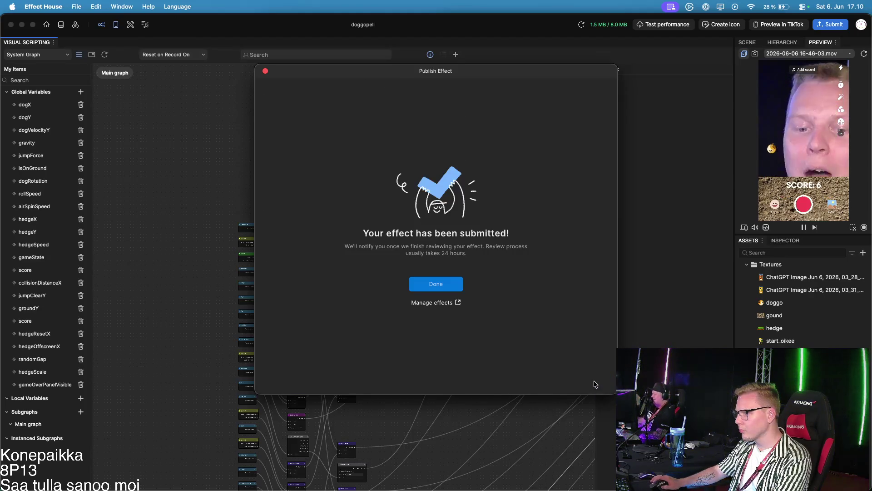
click(434, 285)
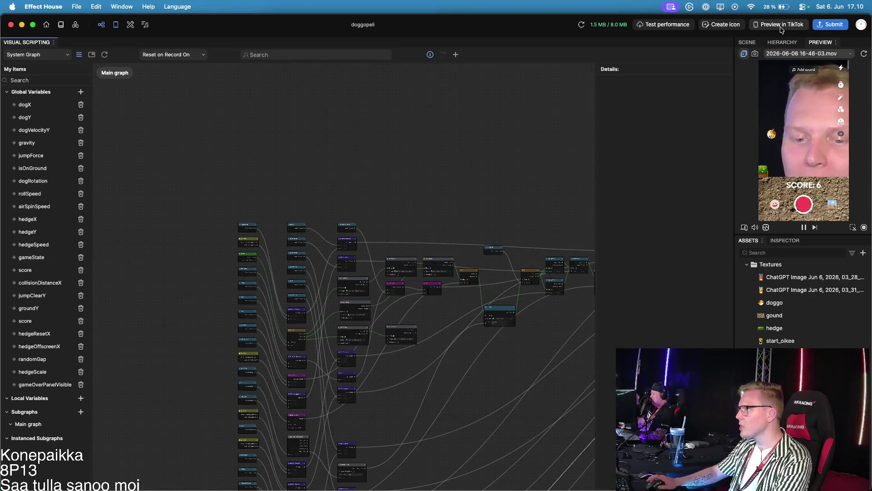